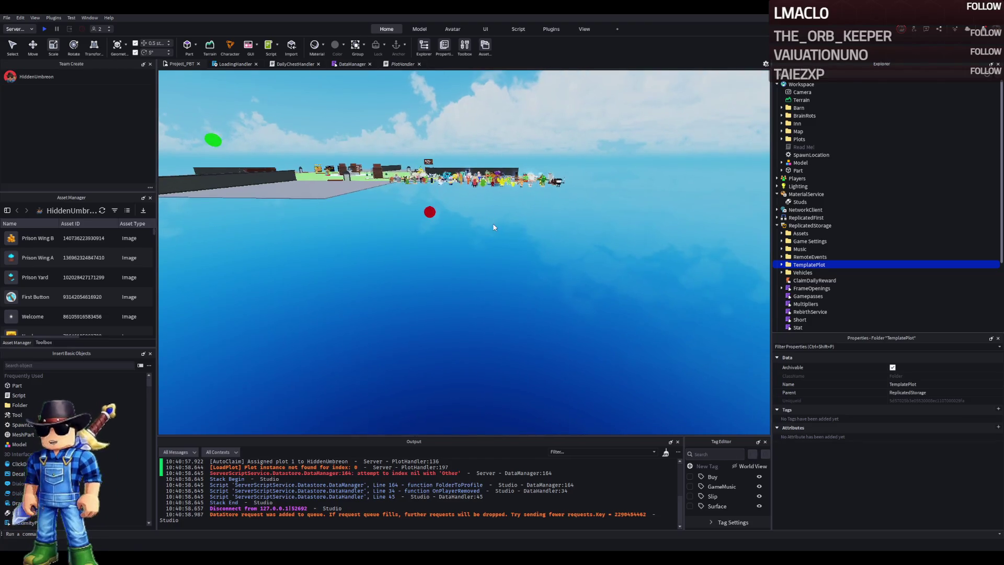
# - Move TemplatePlot into Workspace and move the Prison folder from Upgrades > 1 directly under TemplatePlot
pyautogui.moveTo(808, 265); pyautogui.dragTo(801, 84)
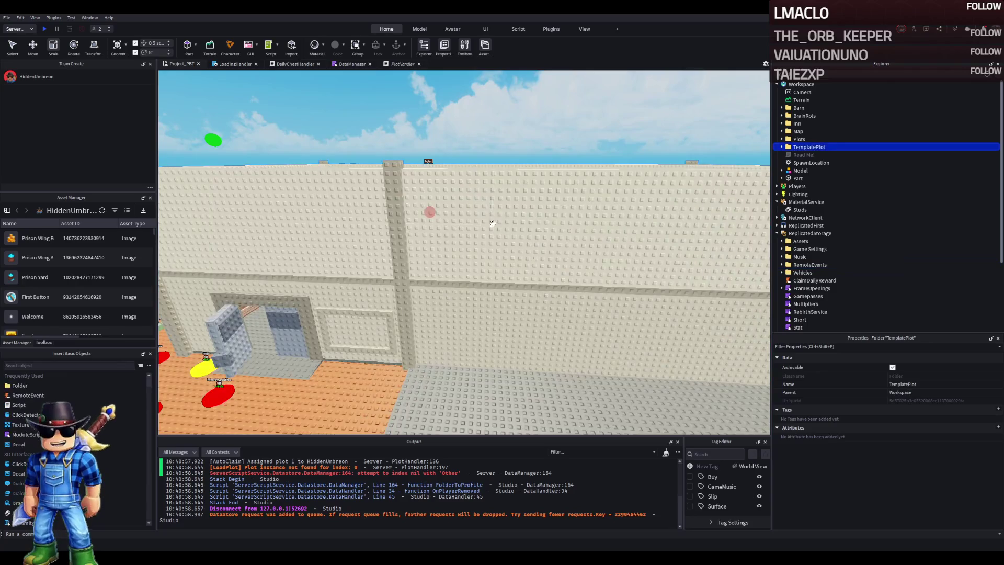
pyautogui.click(781, 147)
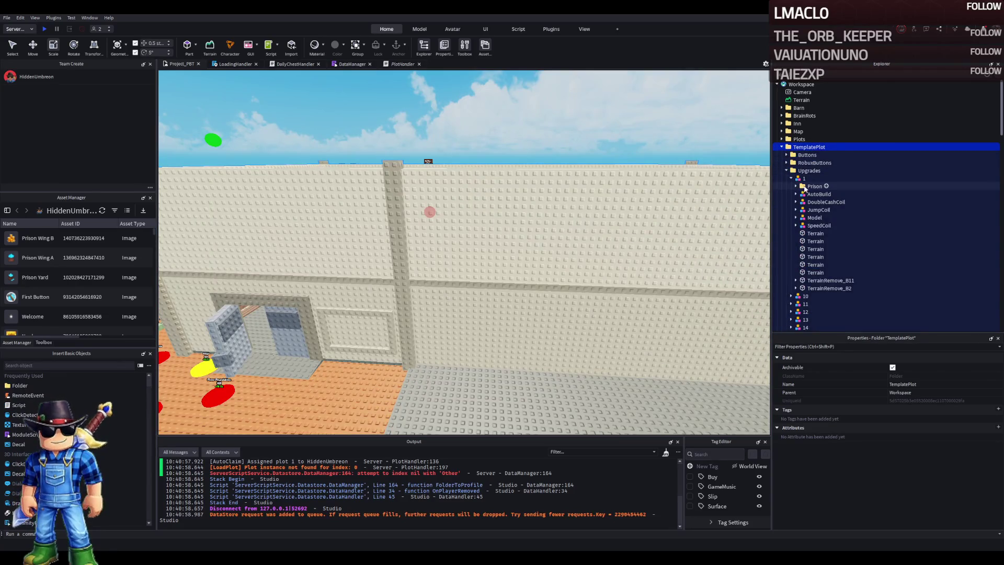
pyautogui.click(808, 187)
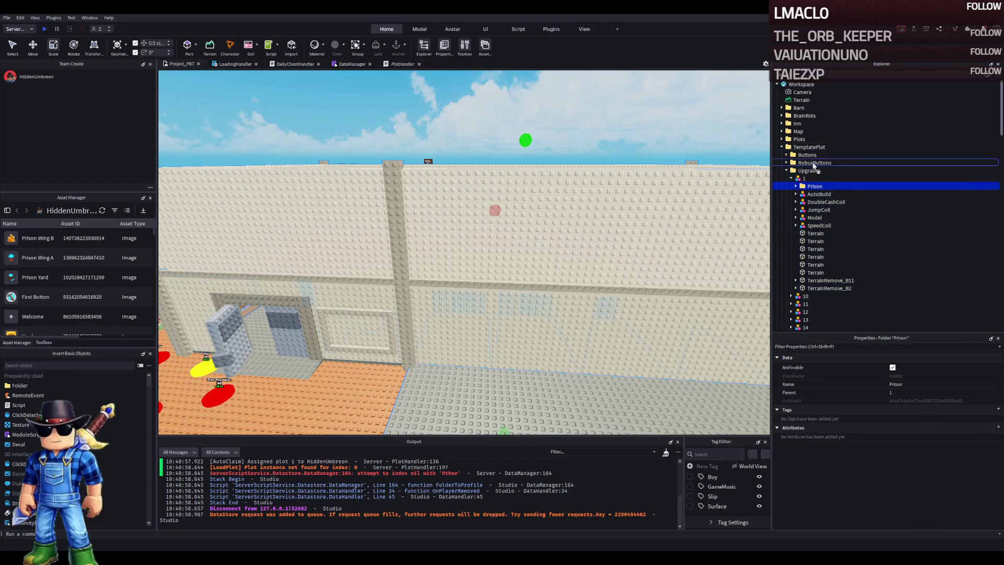
pyautogui.moveTo(812, 152); pyautogui.dragTo(810, 148)
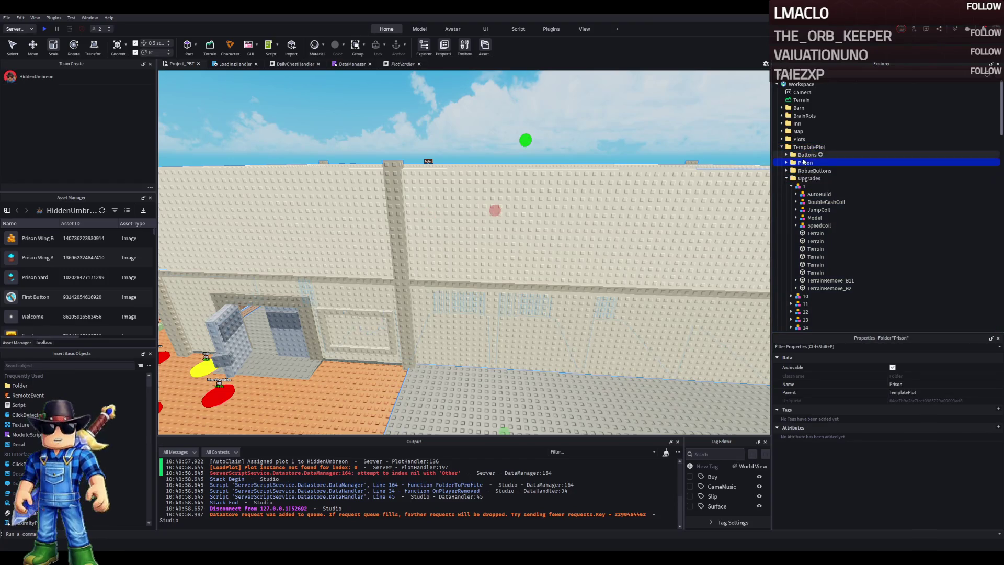
pyautogui.click(791, 186)
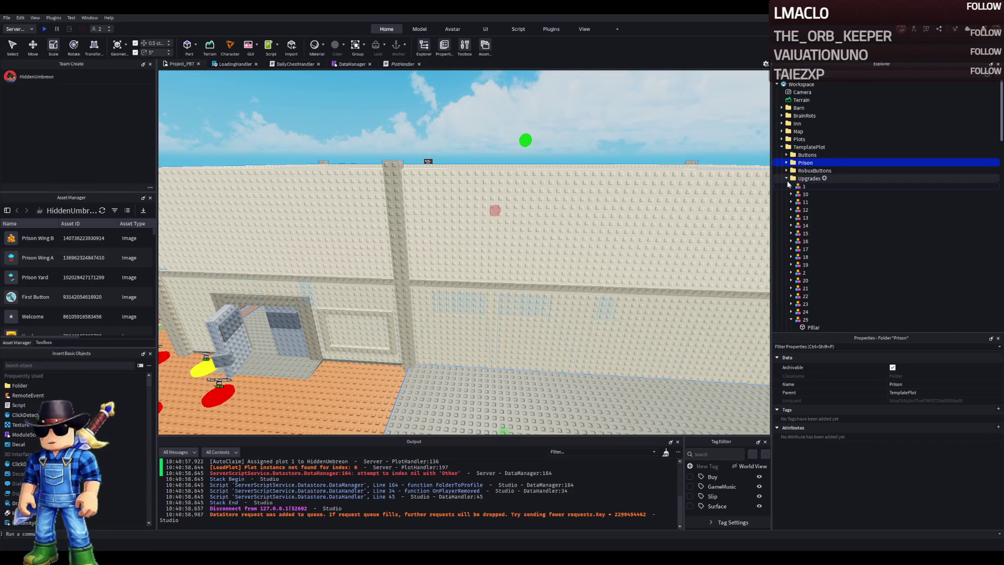
pyautogui.click(786, 178)
# - Expand the Buttons folder and select button part 16
pyautogui.doubleClick(807, 155)
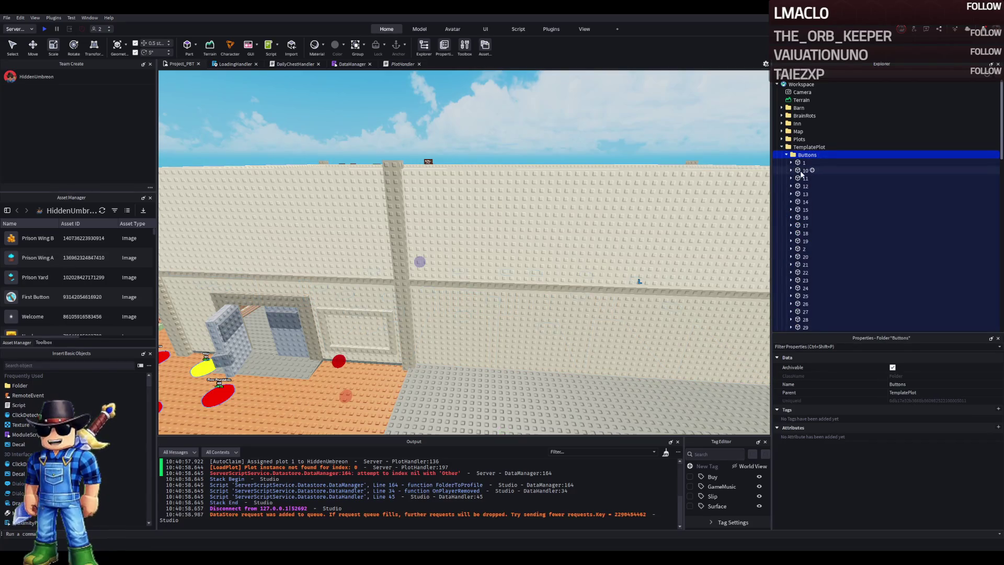
pyautogui.scroll(-3, 802, 246)
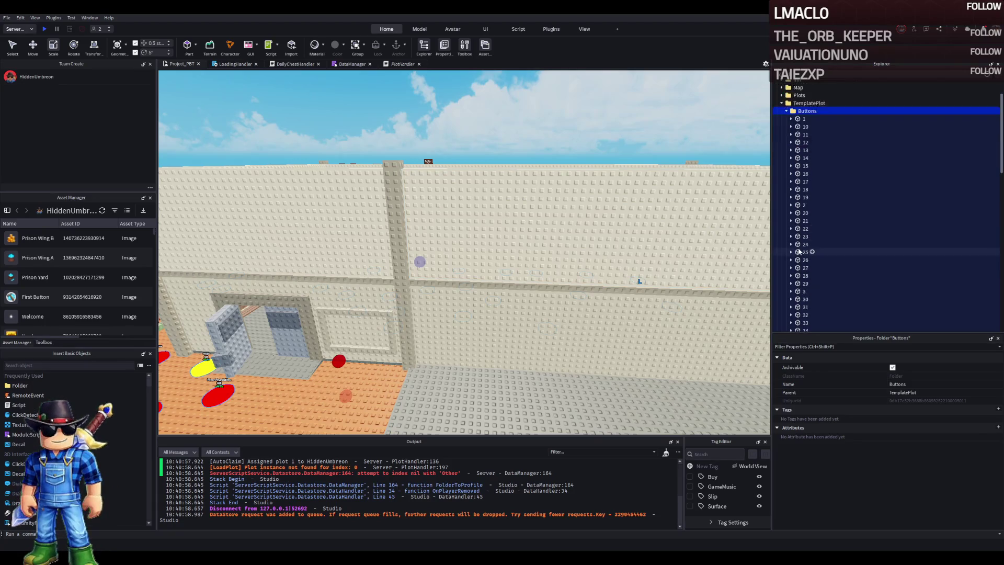
pyautogui.scroll(2, 799, 252)
pyautogui.click(801, 196)
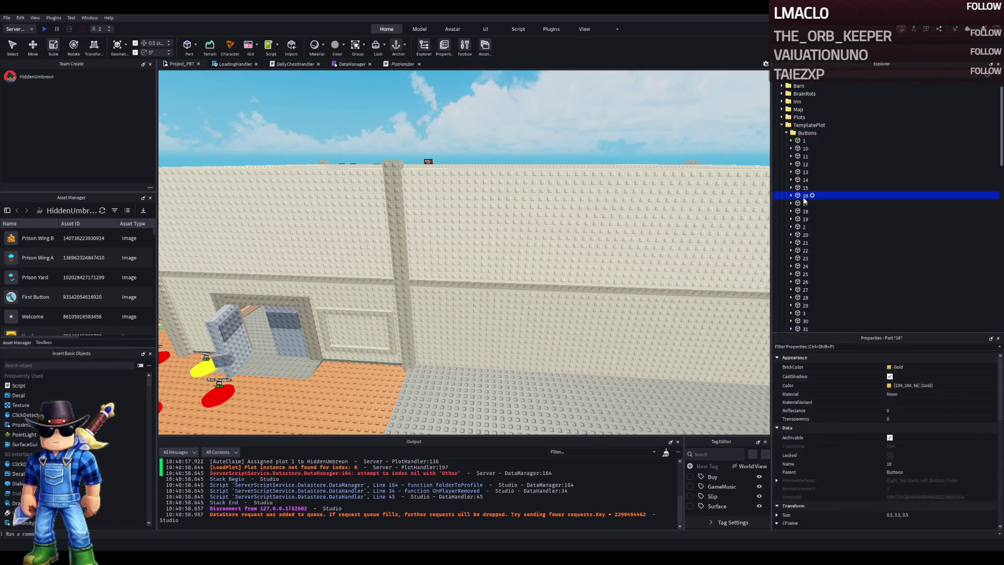
pyautogui.press('f')
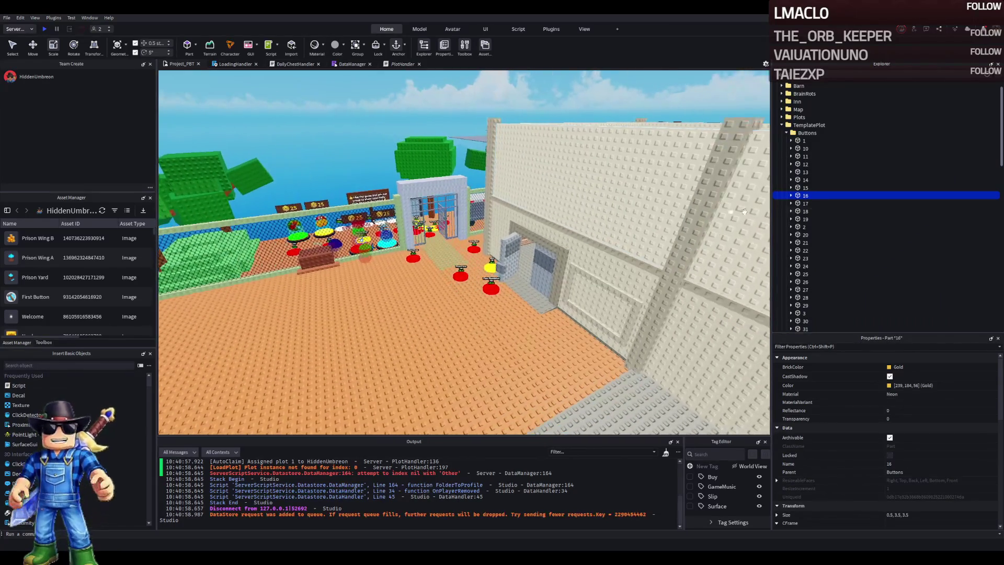
pyautogui.click(808, 211)
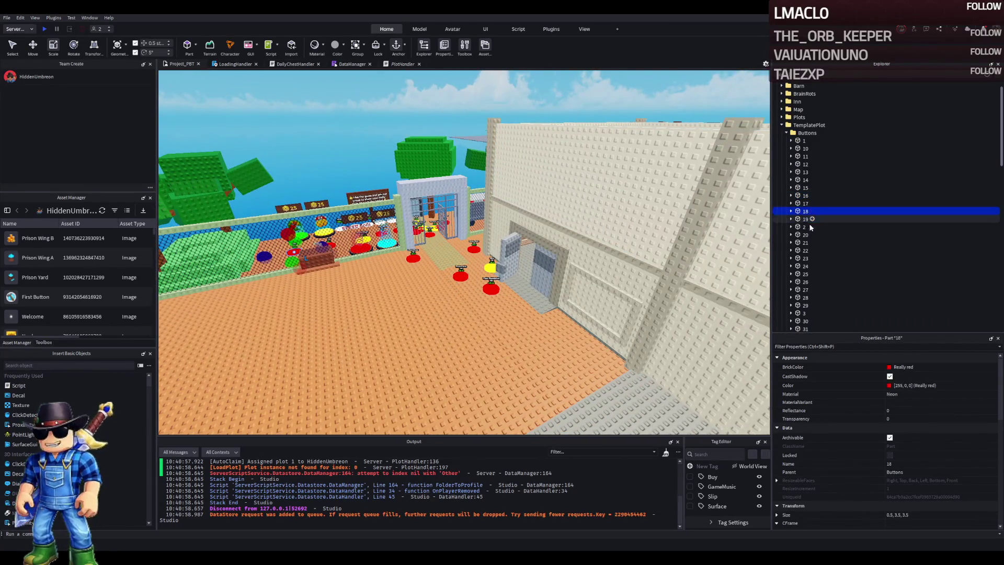
pyautogui.click(807, 235)
pyautogui.click(808, 258)
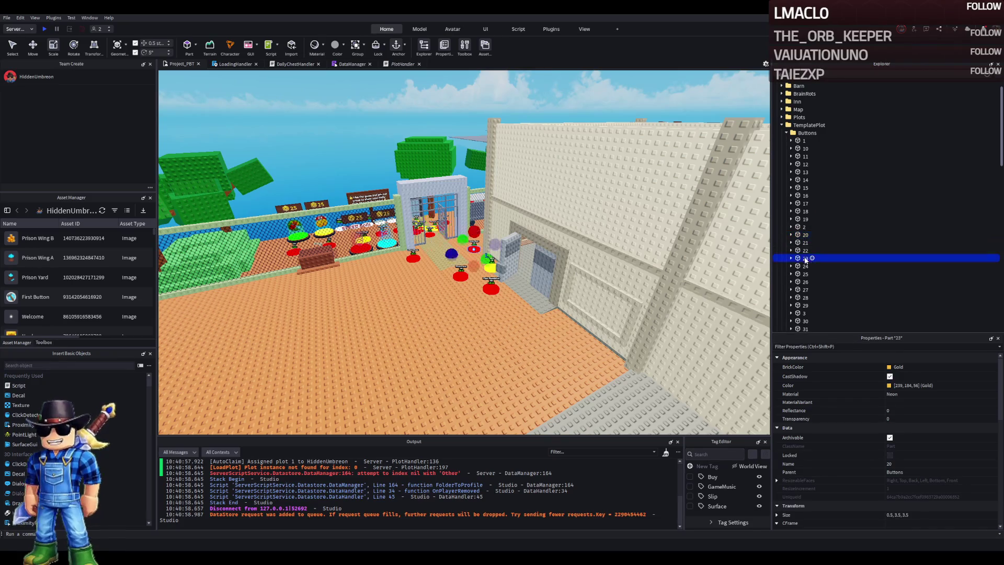
pyautogui.press('Right')
pyautogui.click(873, 281)
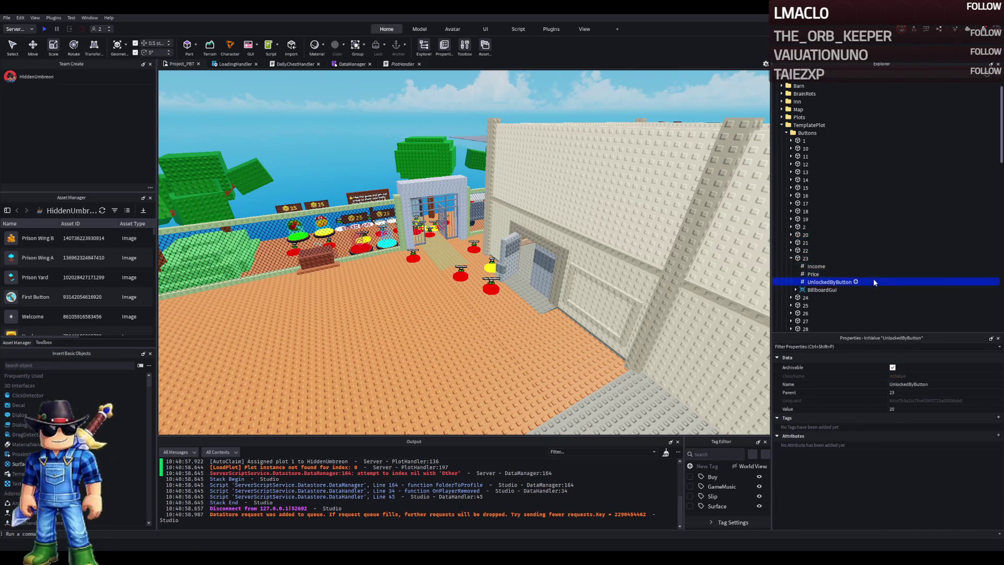
pyautogui.click(805, 297)
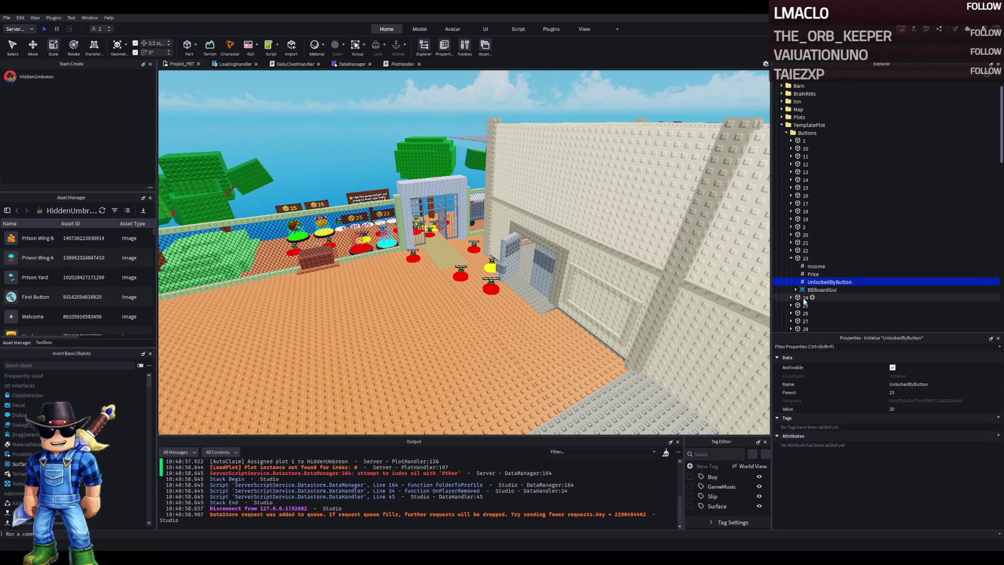
pyautogui.press('Right')
pyautogui.scroll(-1, 813, 310)
pyautogui.click(816, 283)
pyautogui.press('Right')
pyautogui.press('Down')
pyautogui.press('Down')
pyautogui.press('Down')
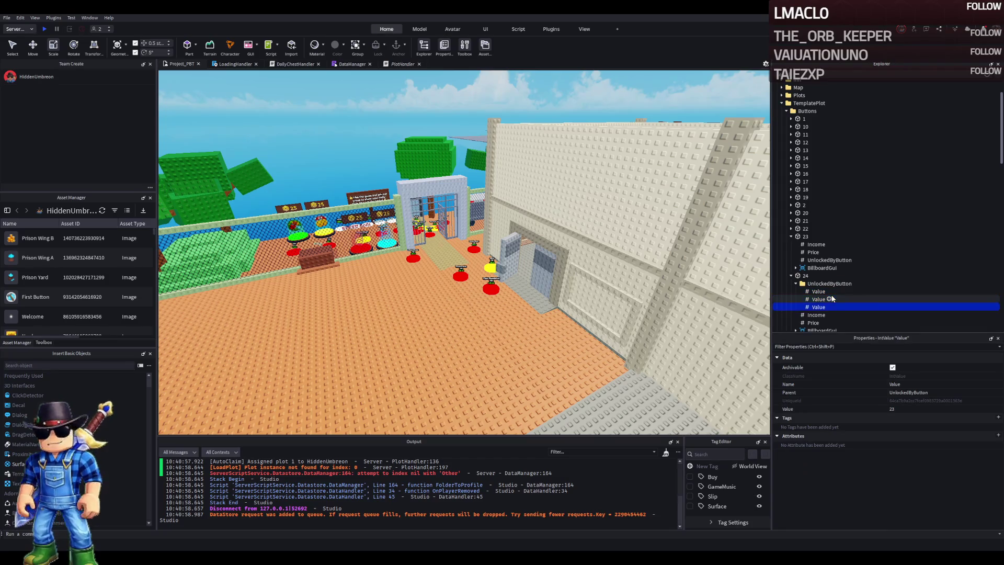
pyautogui.click(807, 236)
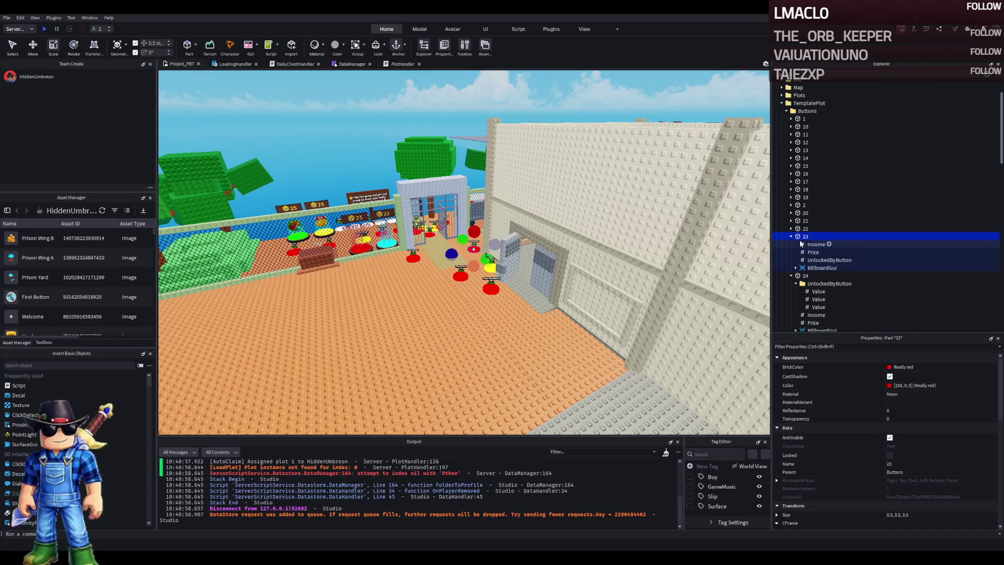
pyautogui.press('f')
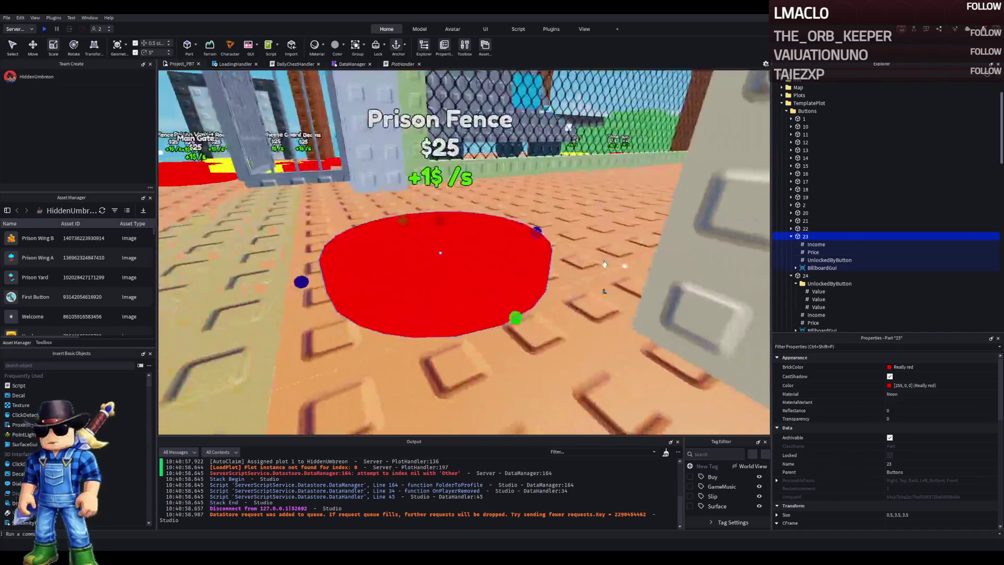
pyautogui.scroll(-5, 592, 259)
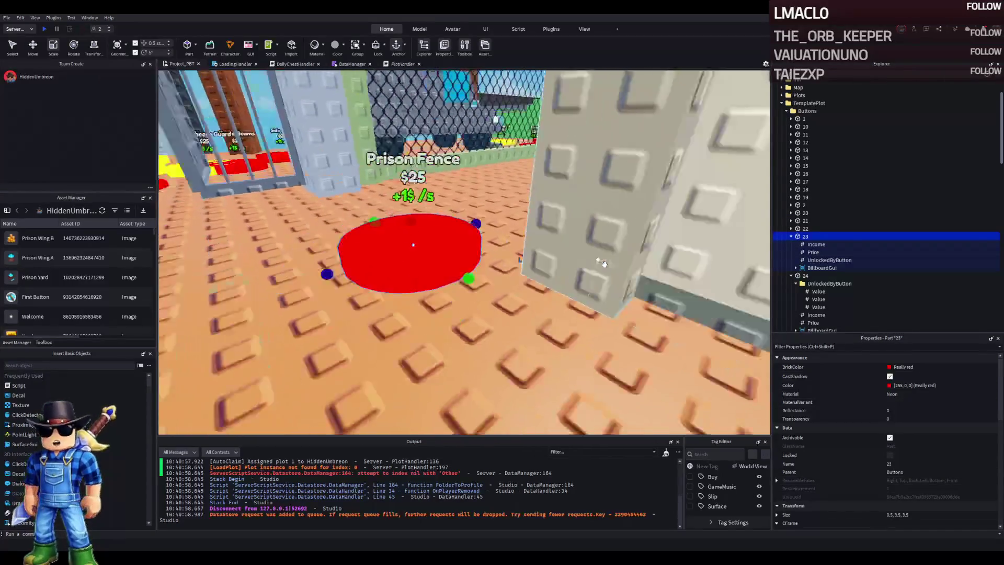
pyautogui.click(806, 245)
pyautogui.click(805, 252)
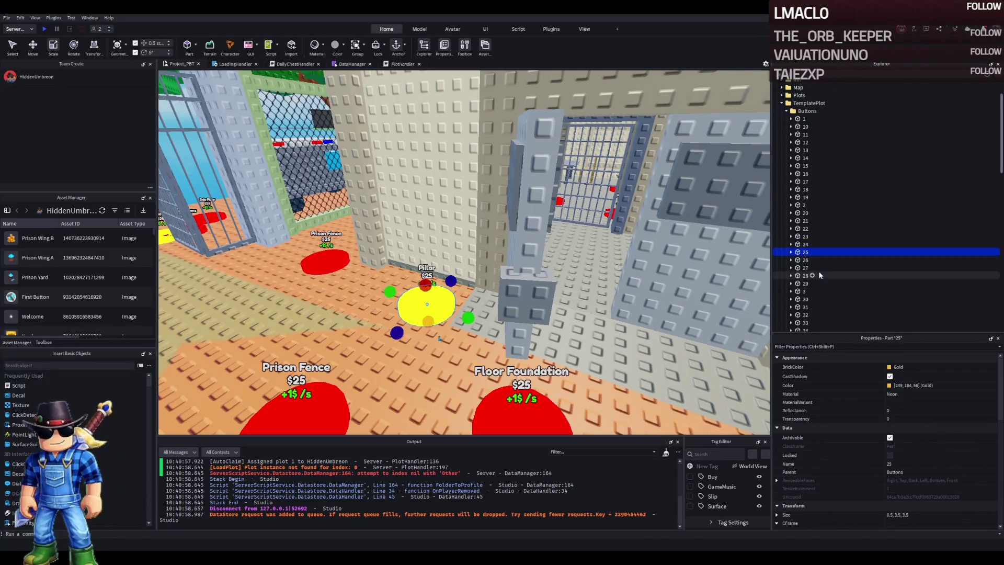
pyautogui.press('Right')
pyautogui.press('Down')
pyautogui.press('Down')
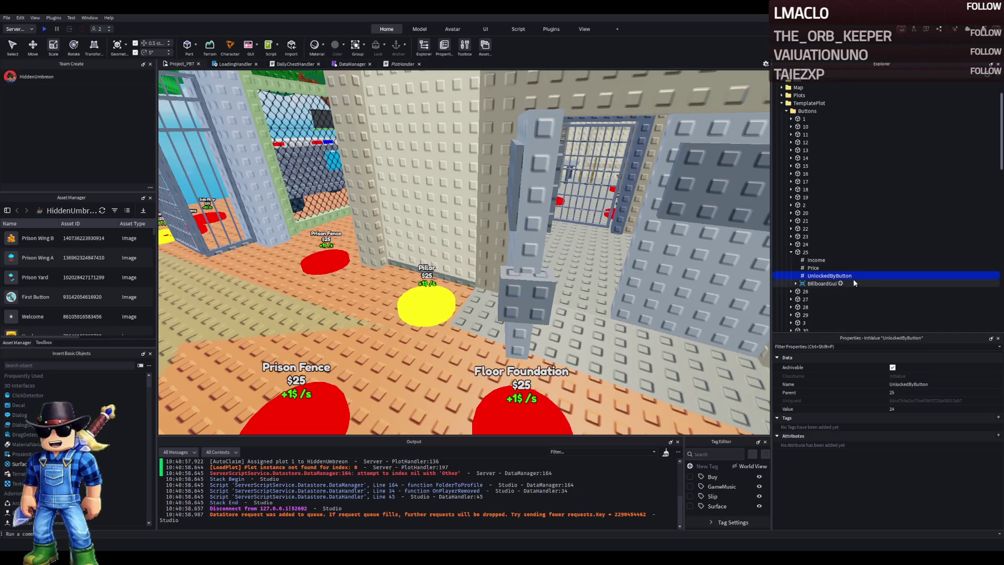
pyautogui.press('Left')
pyautogui.press('Left')
pyautogui.press('Down')
pyautogui.press('Right')
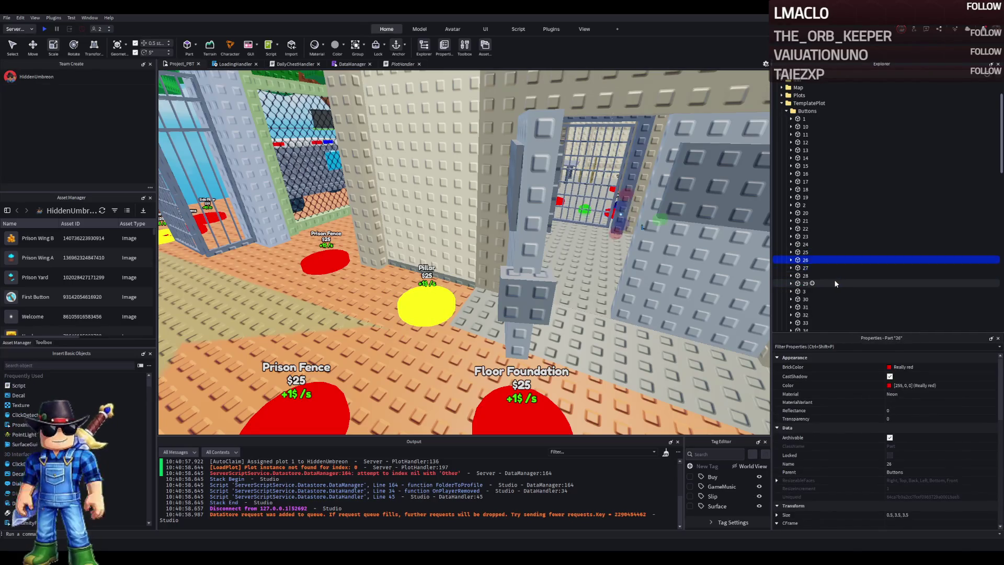
pyautogui.click(819, 284)
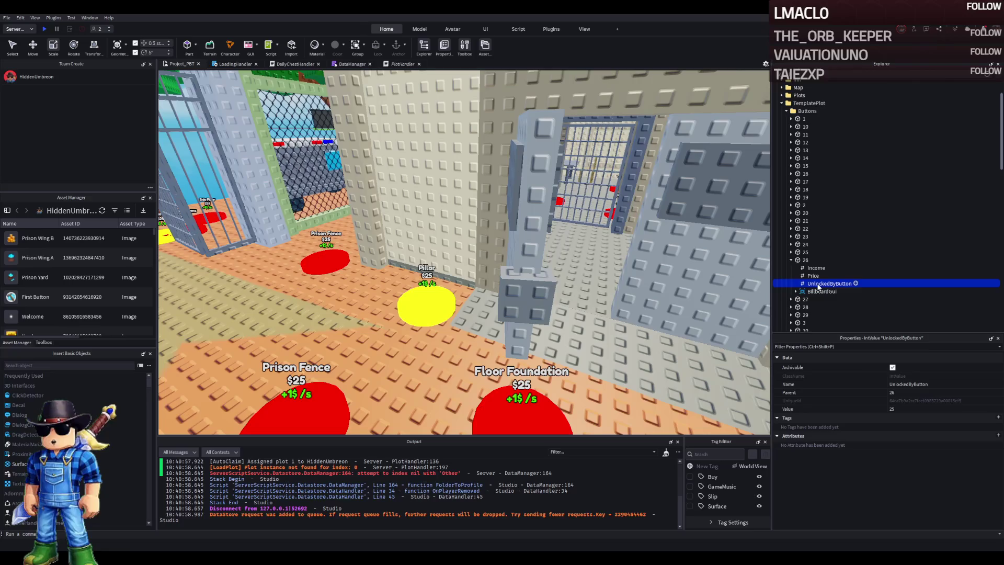
pyautogui.click(806, 299)
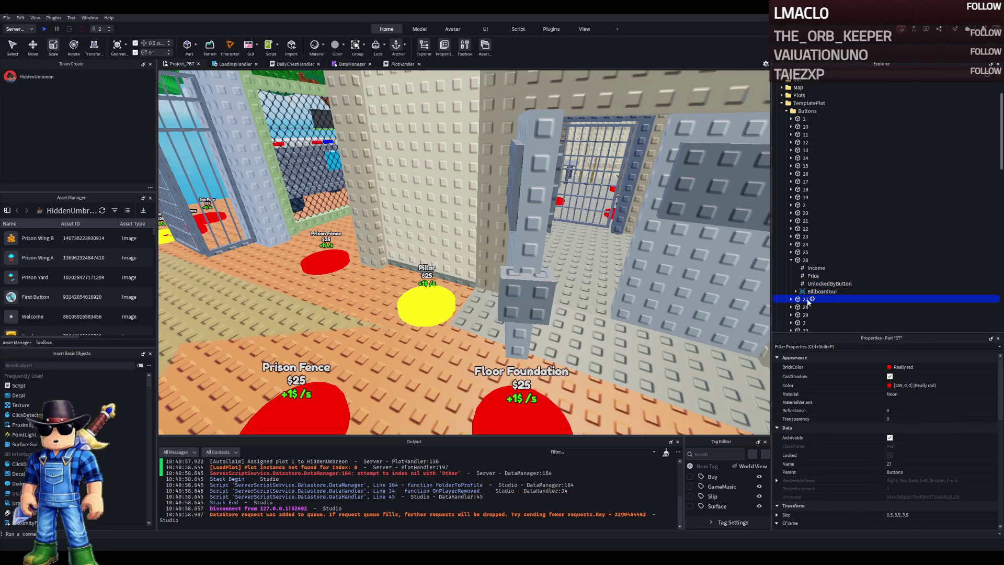
pyautogui.press('f')
pyautogui.click(791, 299)
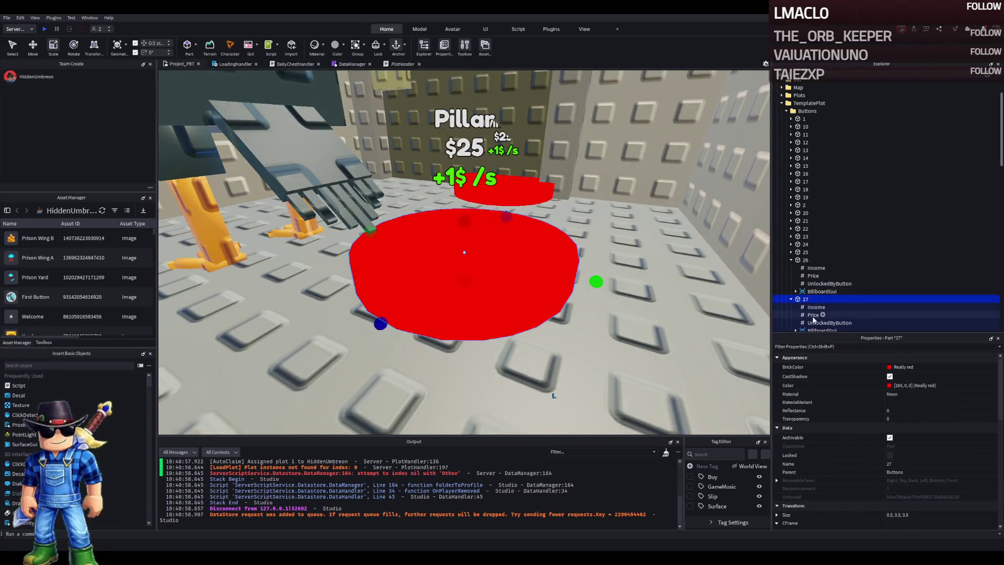
# - Inspect the UnlockedByButton values of button parts 27, 28 and 29
pyautogui.click(814, 323)
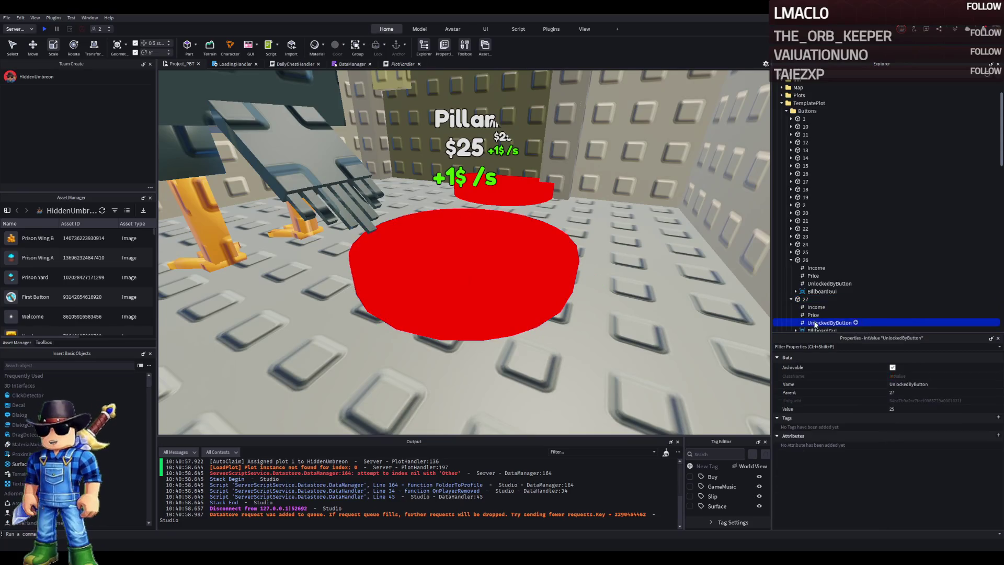
pyautogui.click(913, 408)
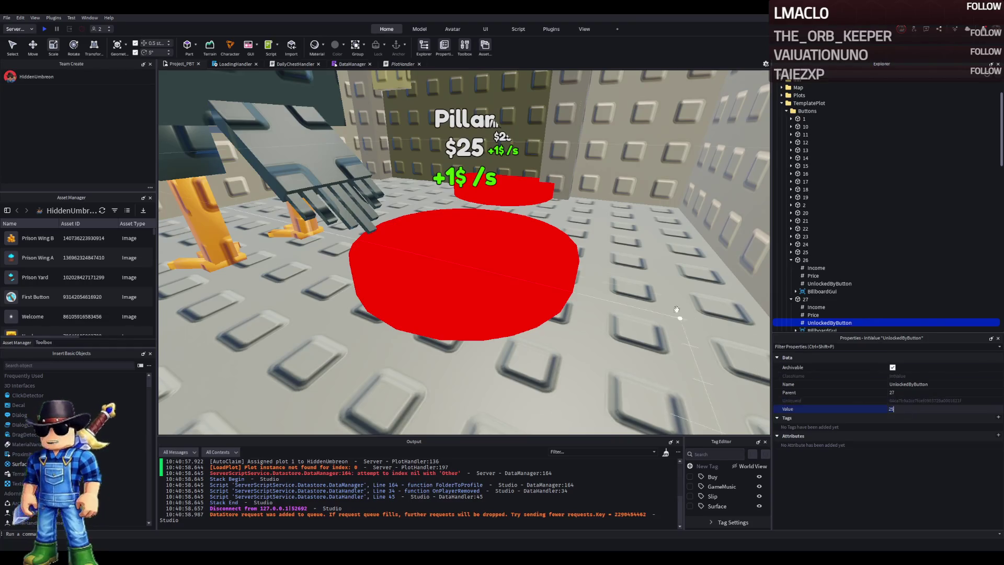
pyautogui.scroll(-2, 852, 297)
pyautogui.click(833, 295)
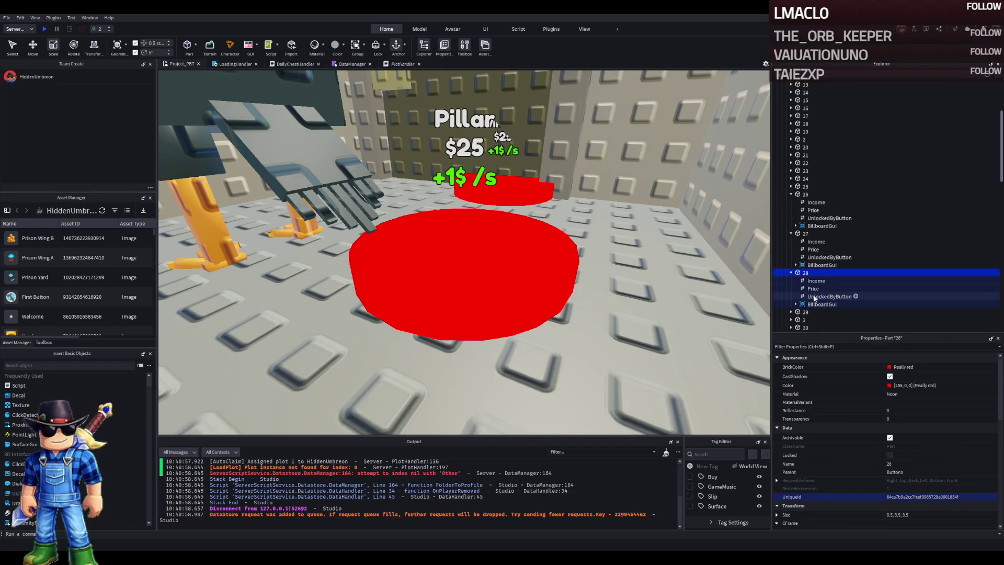
pyautogui.click(814, 297)
pyautogui.scroll(-1, 814, 298)
pyautogui.click(812, 290)
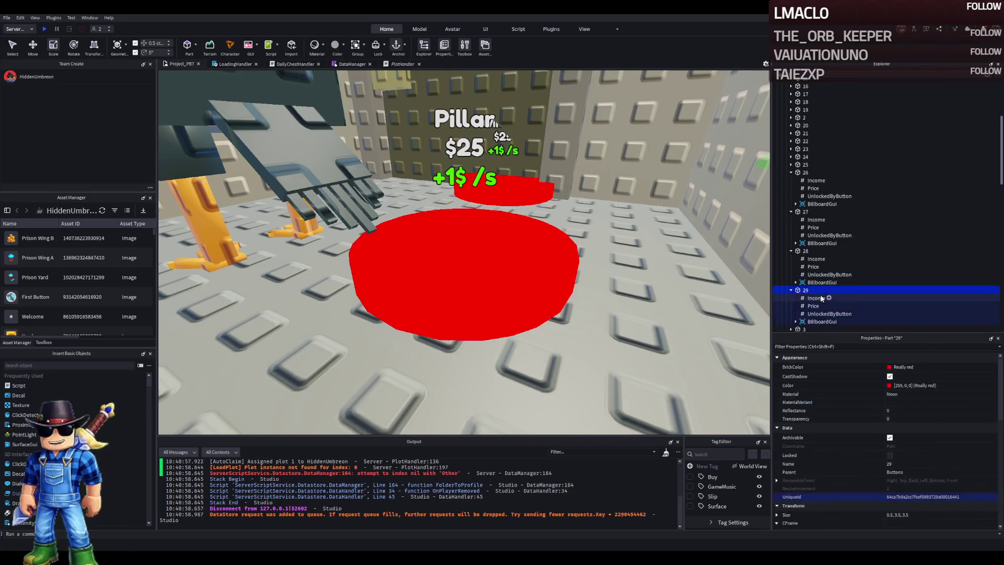
pyautogui.click(812, 313)
pyautogui.scroll(-2, 811, 309)
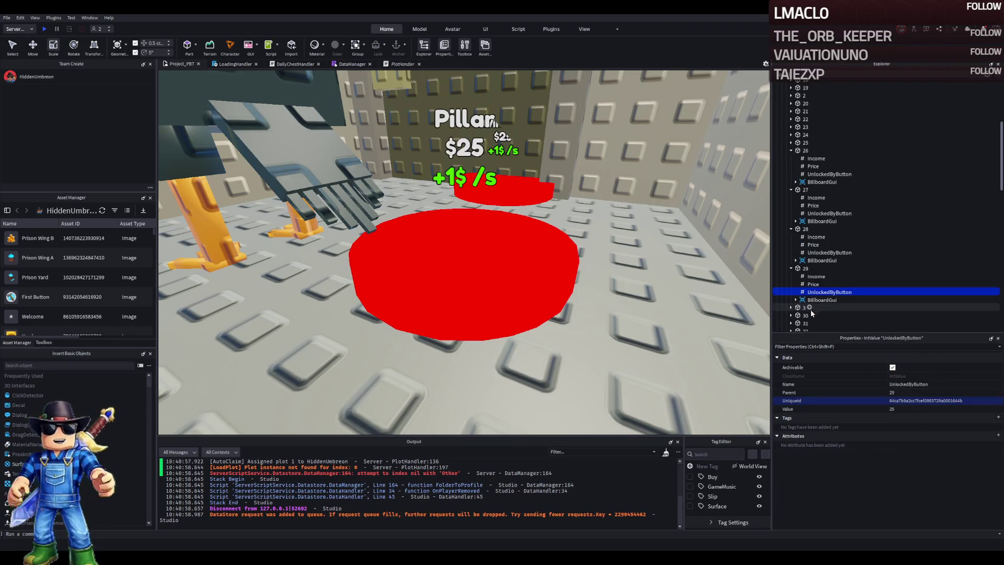
# - Expand button 30 and delete its separate UnlockedByButton IntValue
pyautogui.click(809, 293)
pyautogui.click(835, 304)
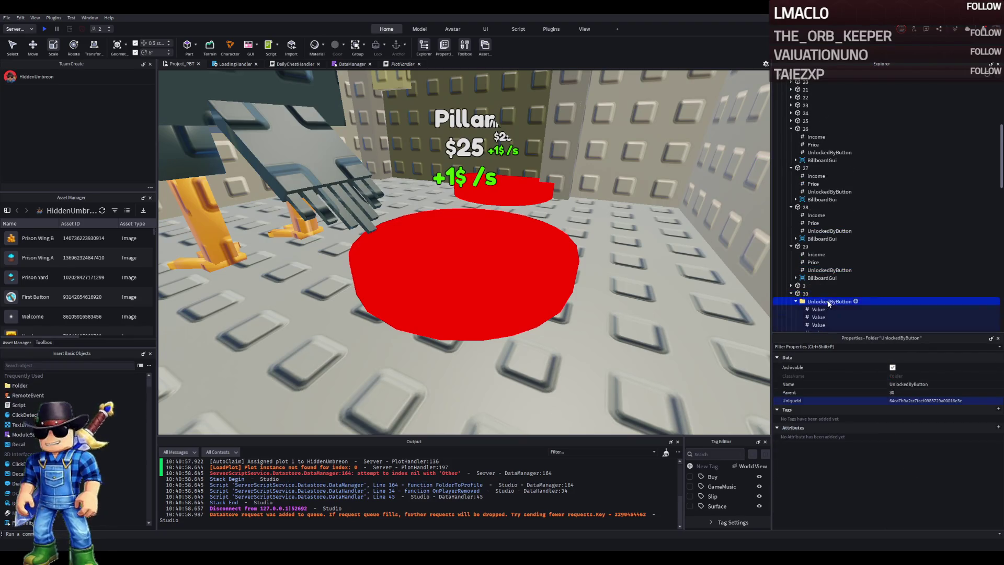
pyautogui.click(796, 301)
pyautogui.scroll(-1, 818, 293)
pyautogui.scroll(-1, 818, 288)
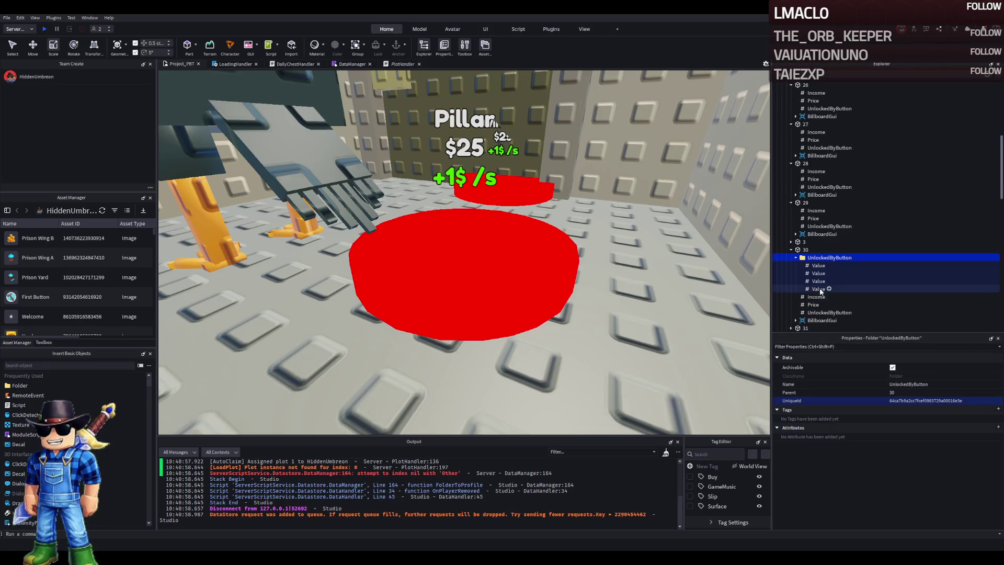
pyautogui.click(826, 312)
pyautogui.press('Delete')
# - Check the four values in button 30's UnlockedByButton folder, 26 through 29
pyautogui.click(814, 266)
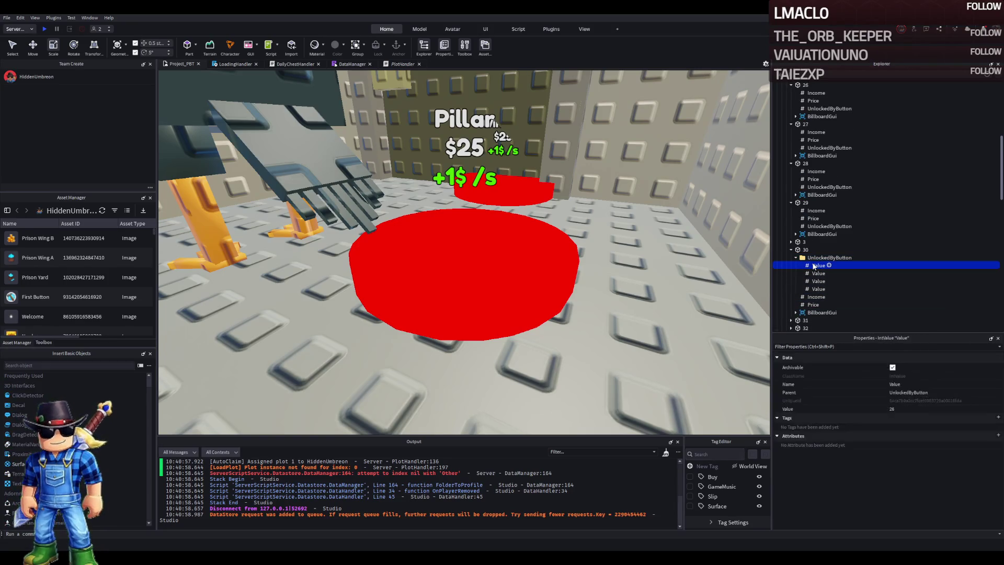
pyautogui.click(819, 289)
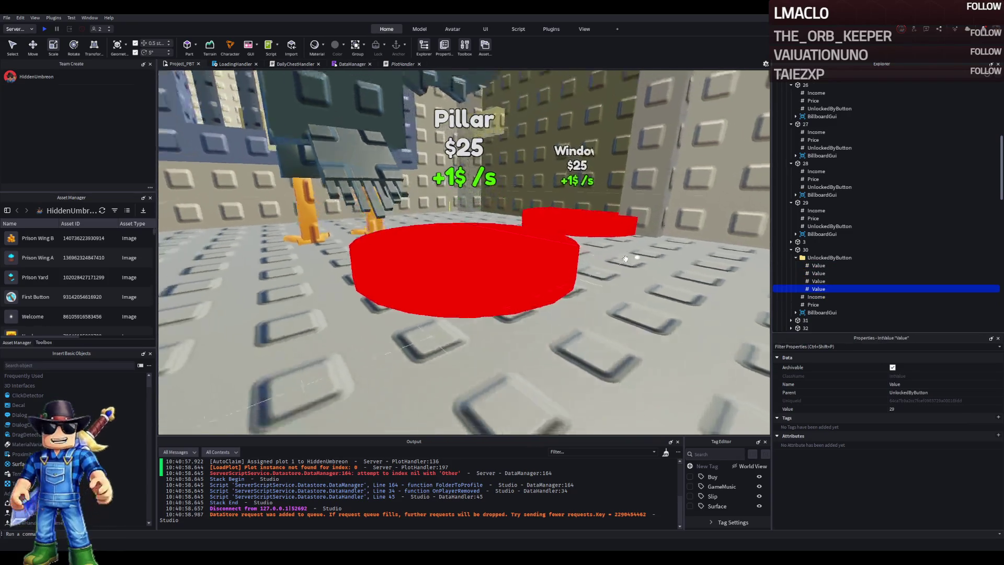
pyautogui.press('w')
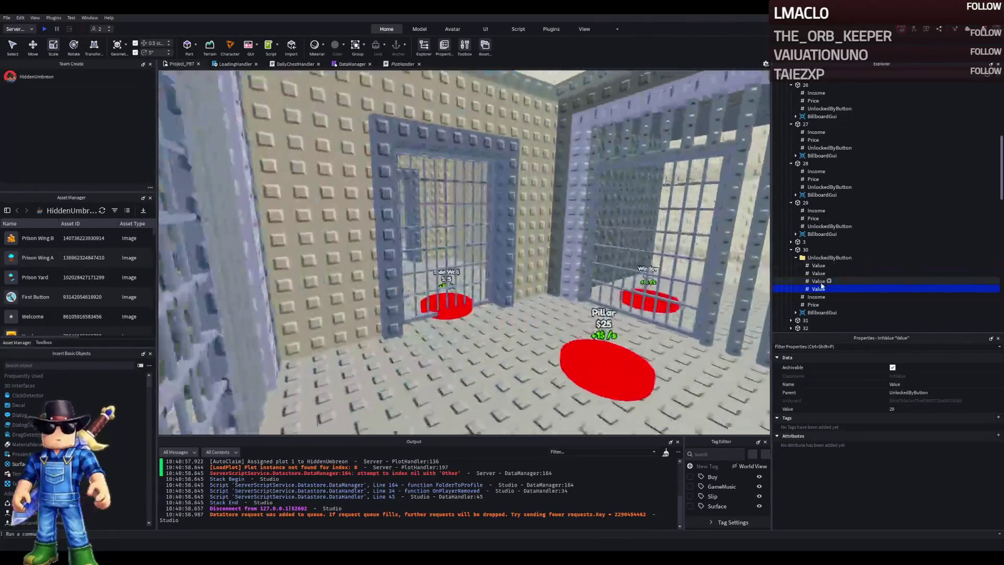
pyautogui.click(820, 272)
pyautogui.click(822, 265)
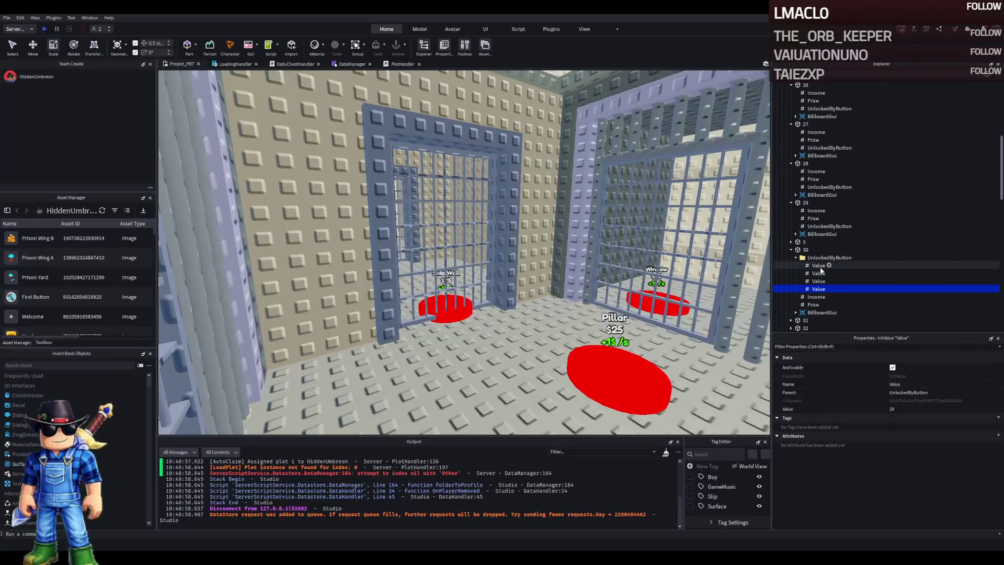
pyautogui.click(845, 280)
pyautogui.click(854, 288)
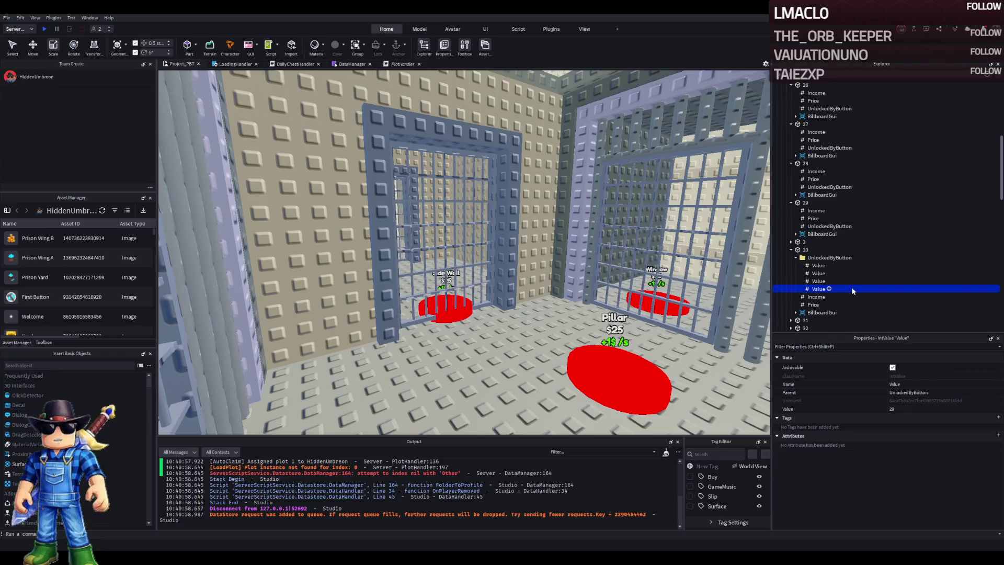
pyautogui.scroll(3, 837, 266)
pyautogui.press('Up')
pyautogui.press('Up')
pyautogui.press('Up')
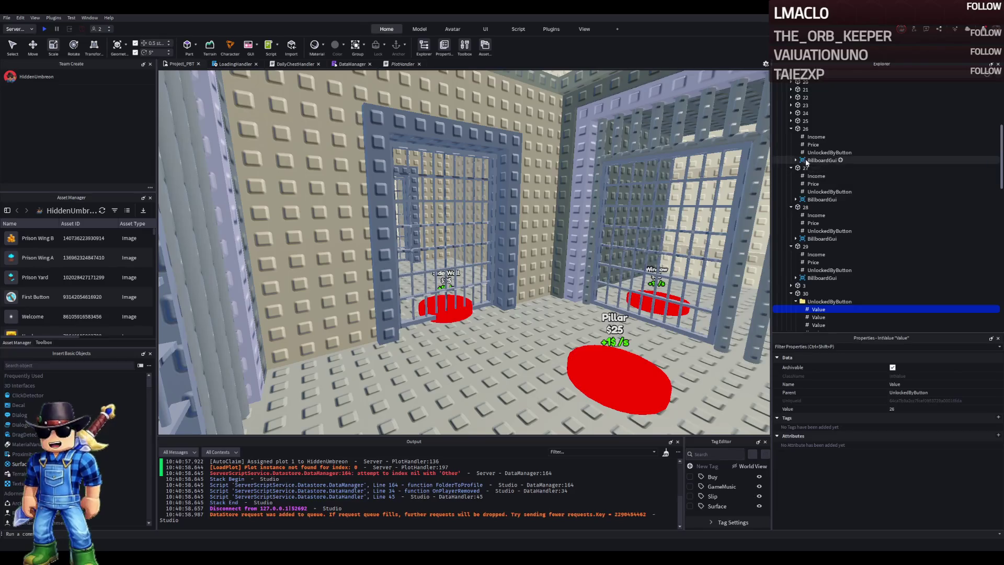
# - Focus on button 25, inspect the UnlockedByButton values of 25 and 26, then collapse buttons 25–29
pyautogui.click(805, 120)
pyautogui.press('f')
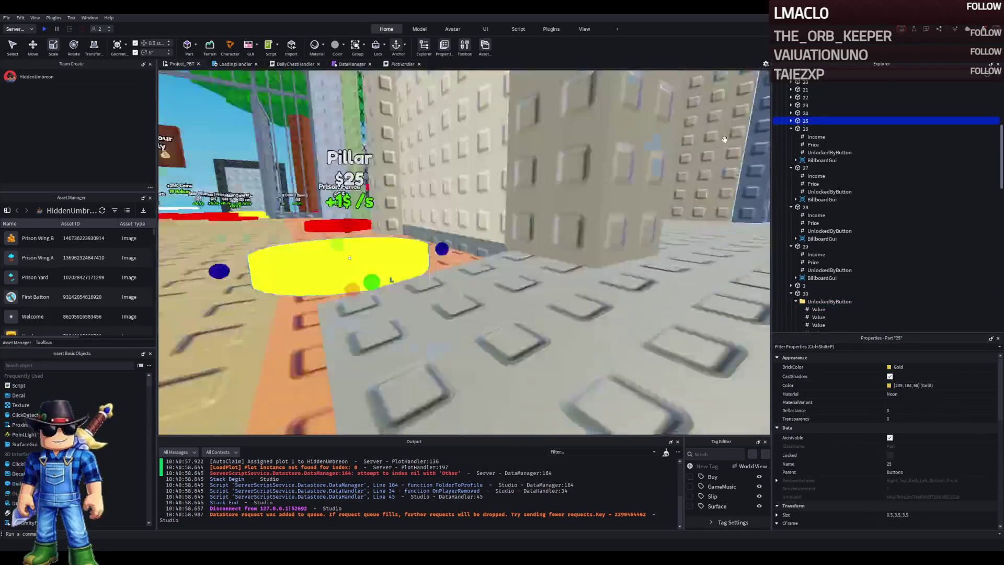
pyautogui.click(791, 121)
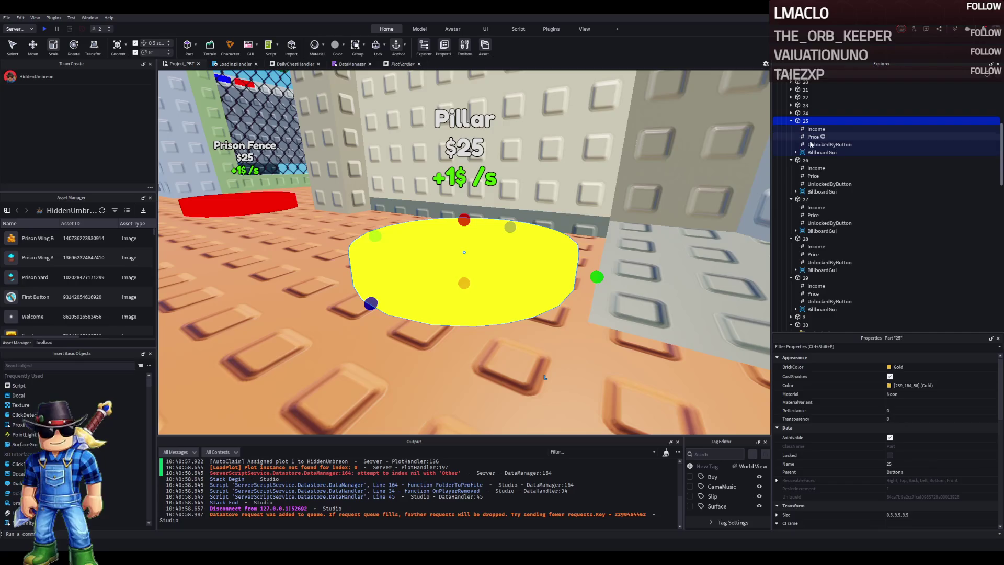
pyautogui.click(812, 145)
pyautogui.click(815, 184)
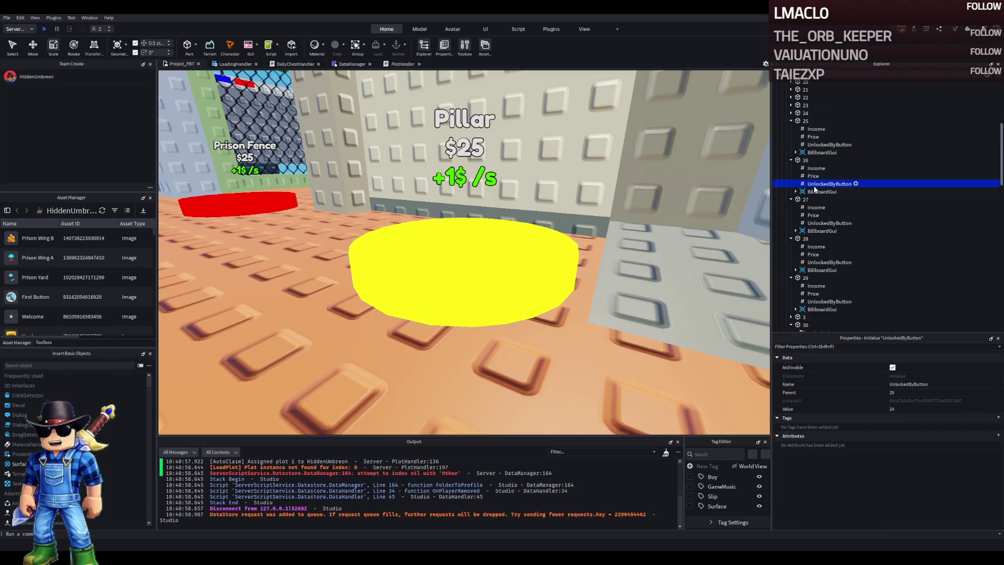
pyautogui.click(791, 121)
pyautogui.doubleClick(804, 129)
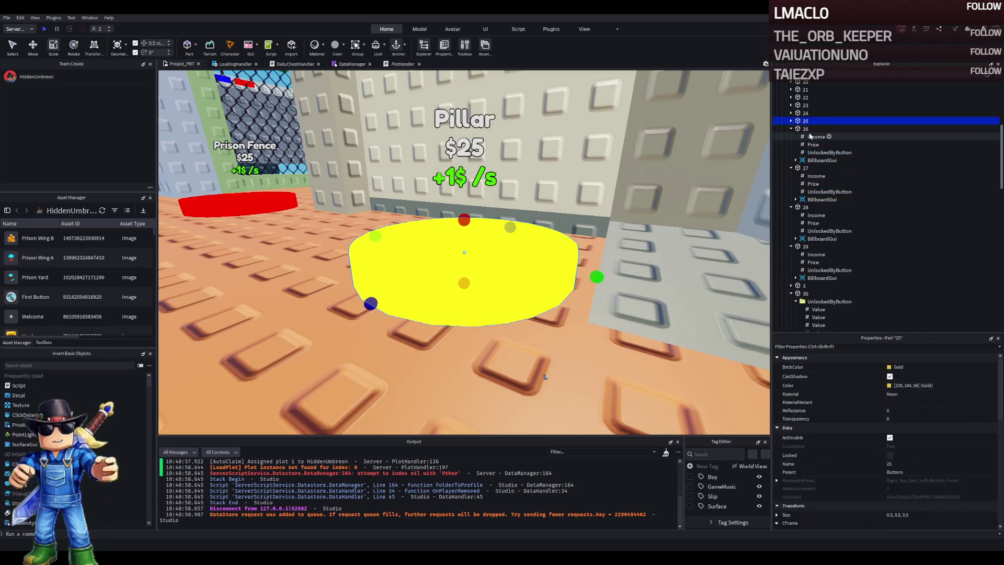
pyautogui.doubleClick(803, 137)
pyautogui.doubleClick(804, 144)
pyautogui.doubleClick(804, 152)
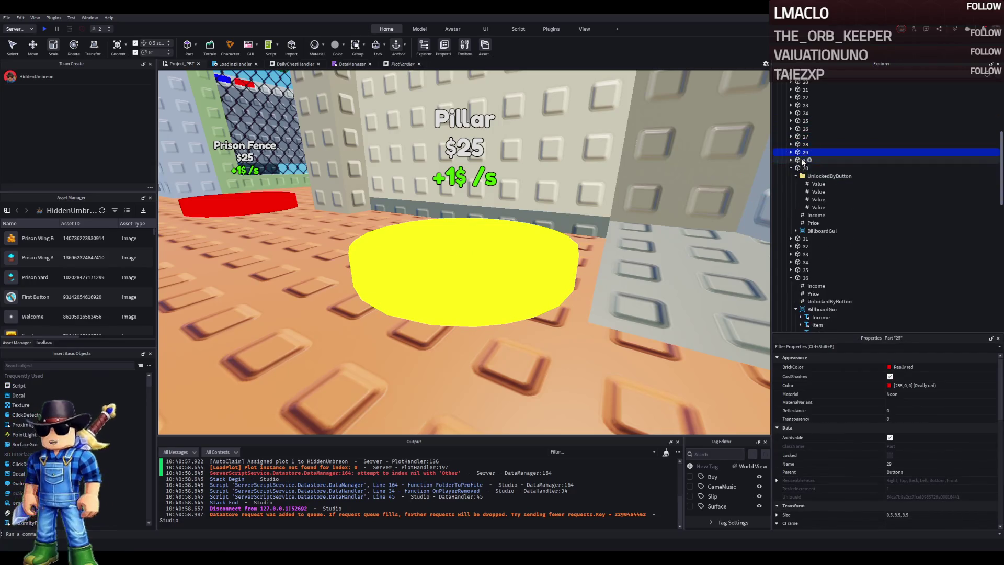
# - Inspect the UnlockedByButton values of buttons 31 and 32 and focus the view on button 32
pyautogui.doubleClick(804, 168)
pyautogui.doubleClick(803, 175)
pyautogui.click(816, 201)
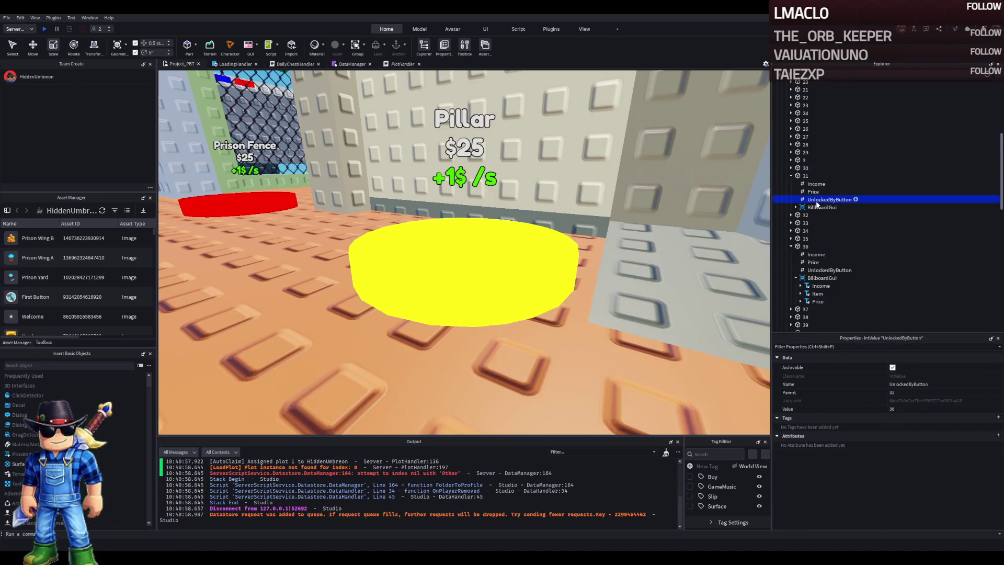
pyautogui.doubleClick(803, 176)
pyautogui.doubleClick(804, 184)
pyautogui.click(819, 208)
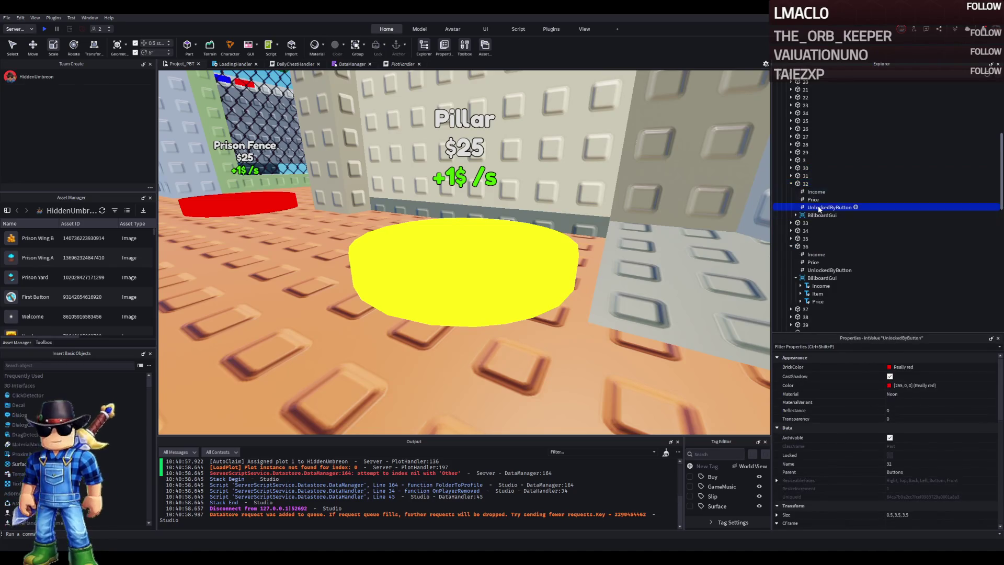
pyautogui.click(804, 183)
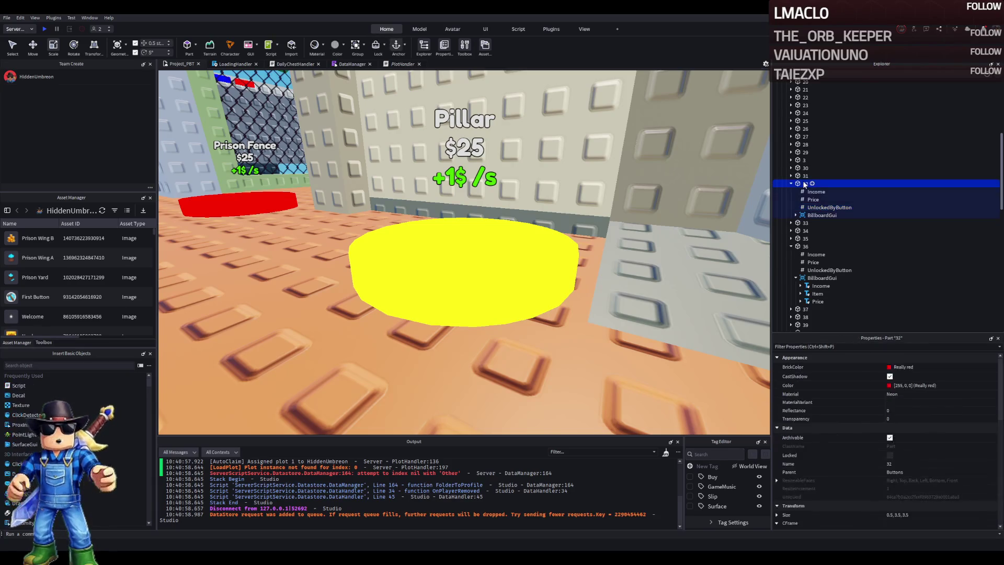
pyautogui.press('f')
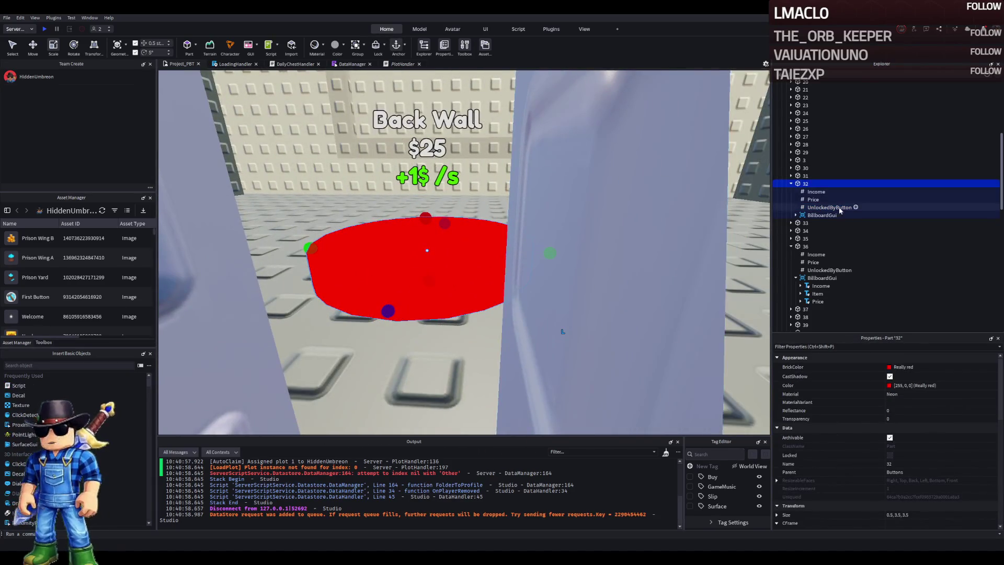
# - Focus on button 36 and check the unlock values in button 35's UnlockedByButton folder
pyautogui.click(805, 246)
pyautogui.press('f')
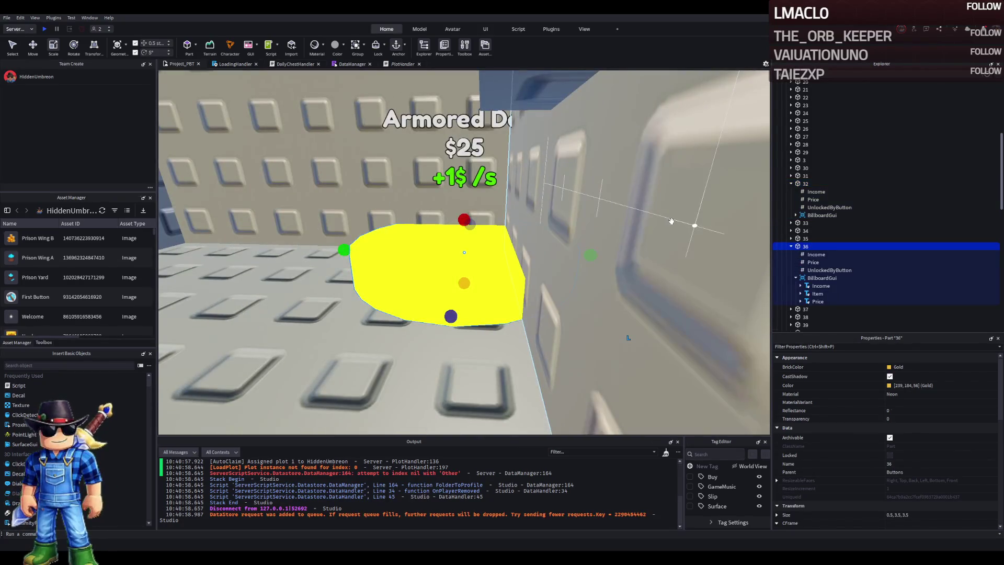
pyautogui.click(791, 247)
pyautogui.click(791, 238)
pyautogui.click(829, 246)
pyautogui.press('Right')
pyautogui.press('Down')
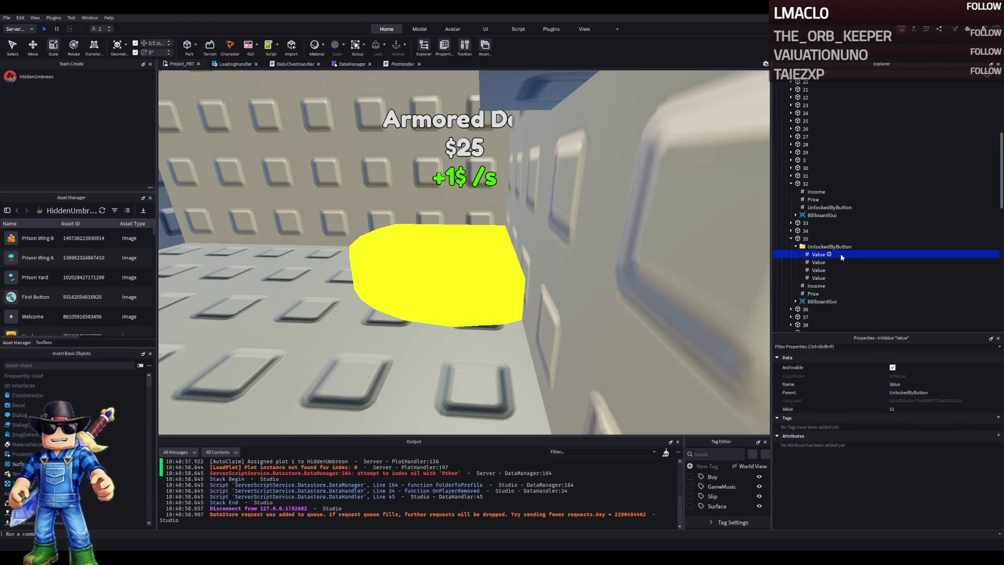
pyautogui.press('Down')
pyautogui.press('Down')
pyautogui.press('Down')
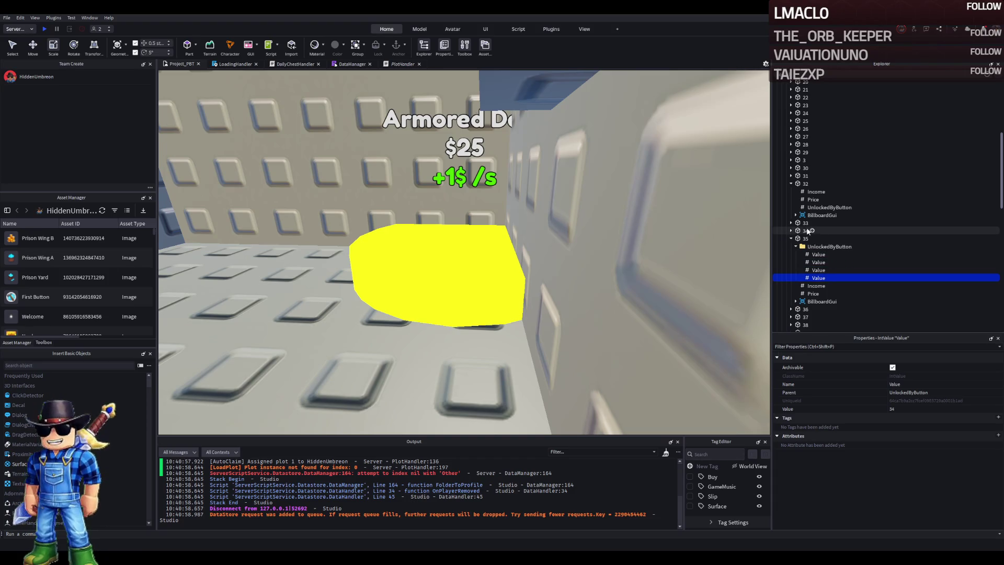
# - Inspect button 34's UnlockedByButton entry and collapse back to the TemplatePlot Buttons folder
pyautogui.doubleClick(805, 232)
pyautogui.press('Down')
pyautogui.press('Down')
pyautogui.press('Down')
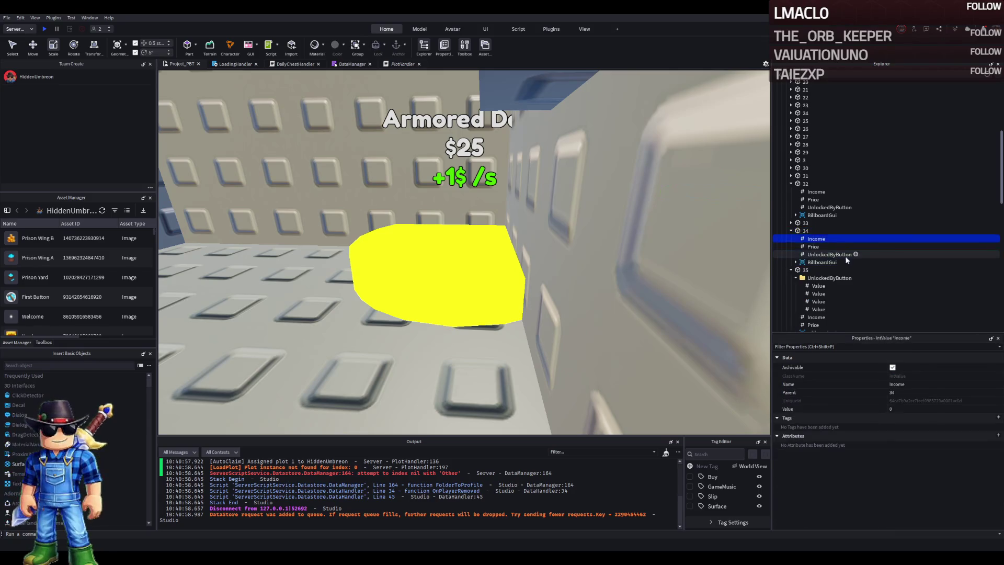
pyautogui.press('Up')
pyautogui.press('Up')
pyautogui.press('Up')
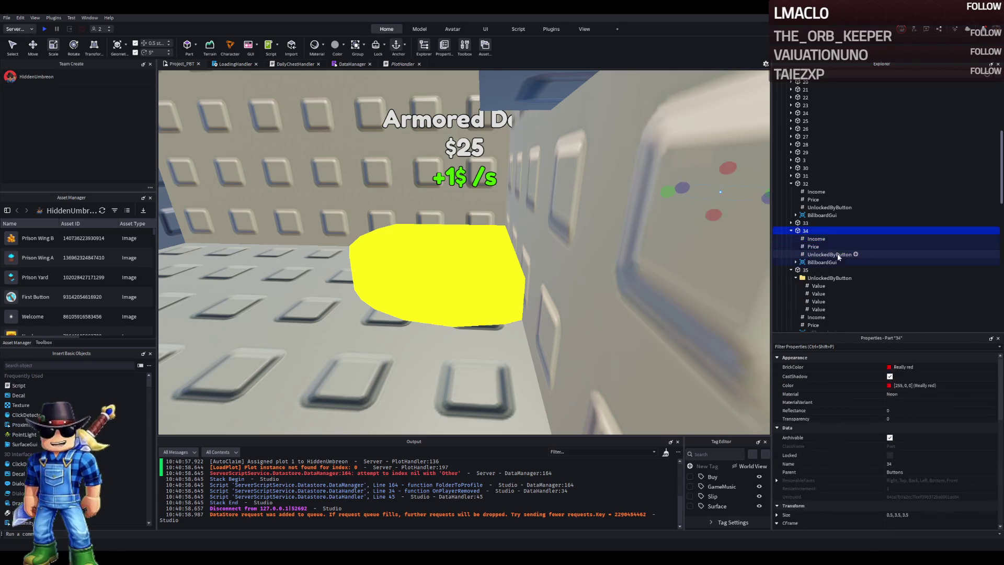
pyautogui.press('Left')
pyautogui.press('Left')
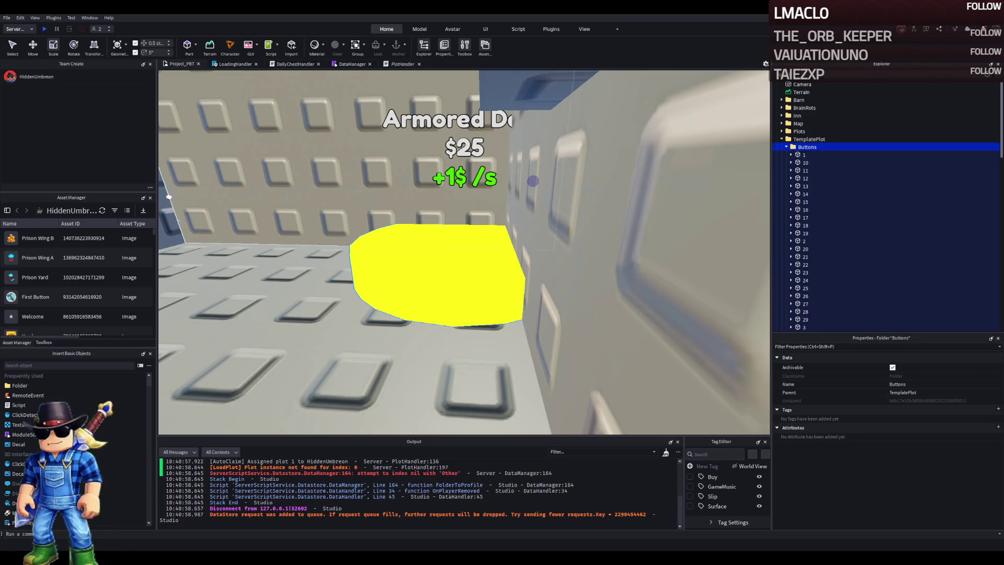
# - Select Wall4 together with the other wall pieces and start changing their colour
pyautogui.press('s')
pyautogui.press('e')
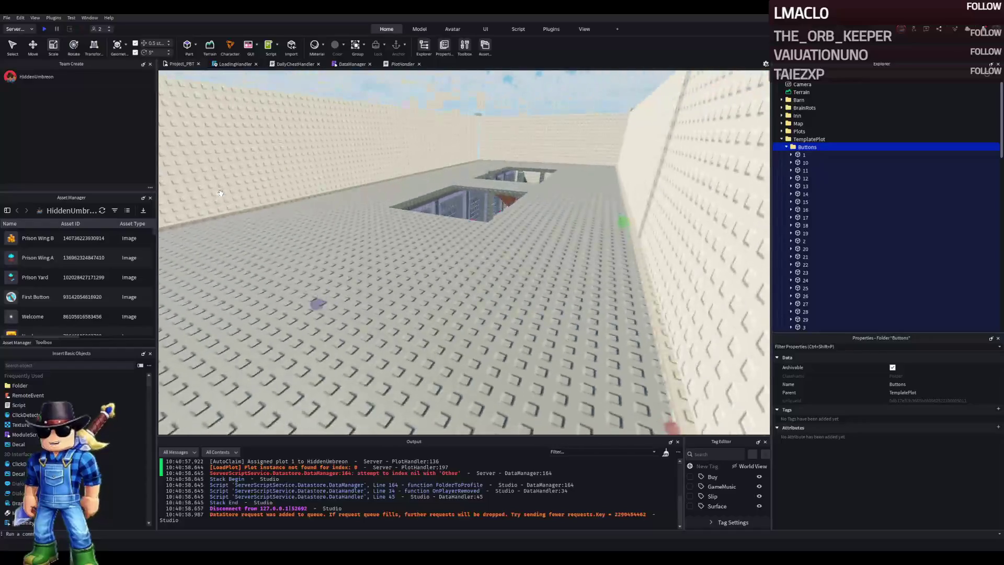
pyautogui.press('w')
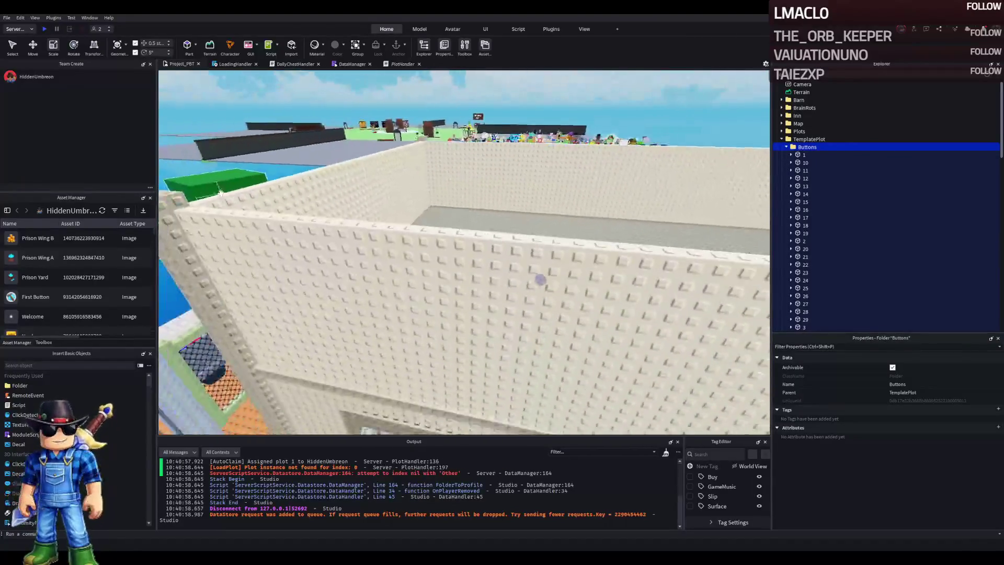
pyautogui.click(553, 160)
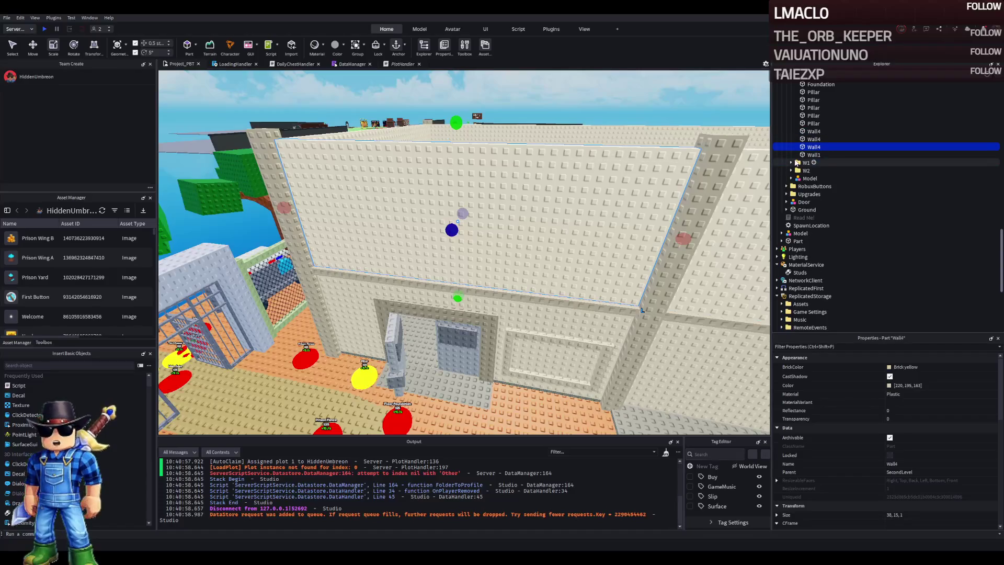
pyautogui.click(885, 155)
pyautogui.keyDown('shift'); pyautogui.click(885, 131); pyautogui.keyUp('shift')
pyautogui.click(891, 387)
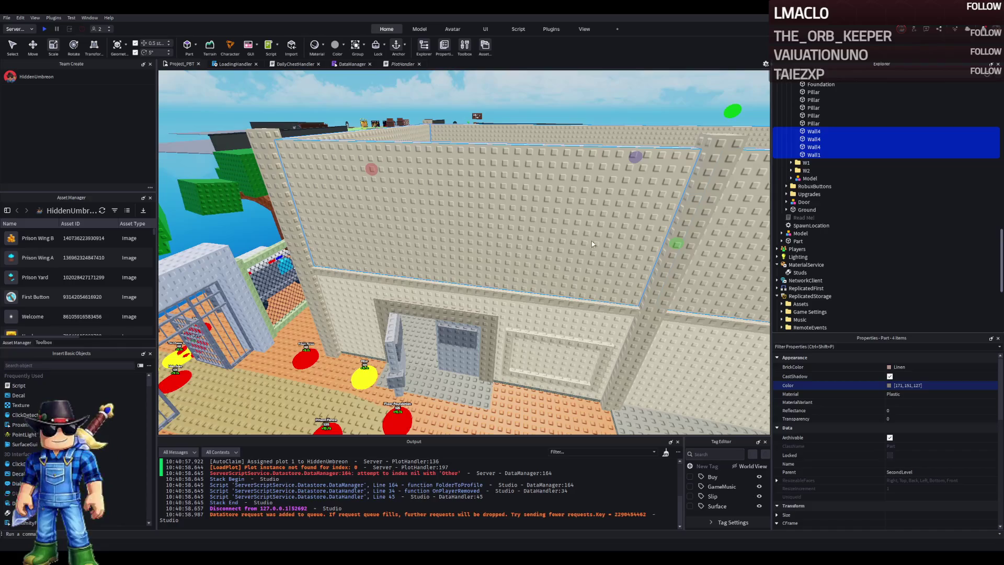
# - Select all five second-level Pillars, then select upgrade model 33
pyautogui.click(661, 307)
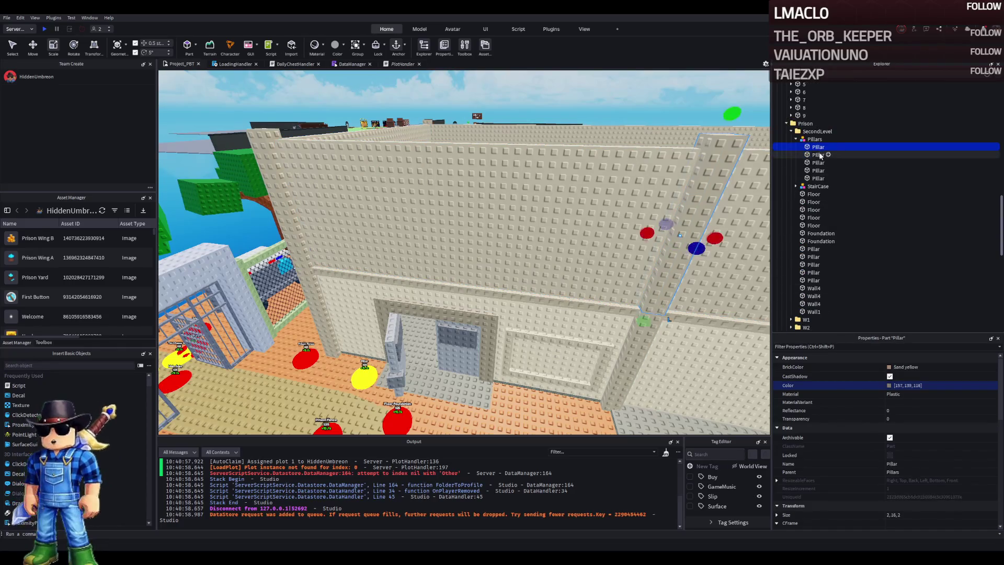
pyautogui.keyDown('shift'); pyautogui.click(817, 178); pyautogui.keyUp('shift')
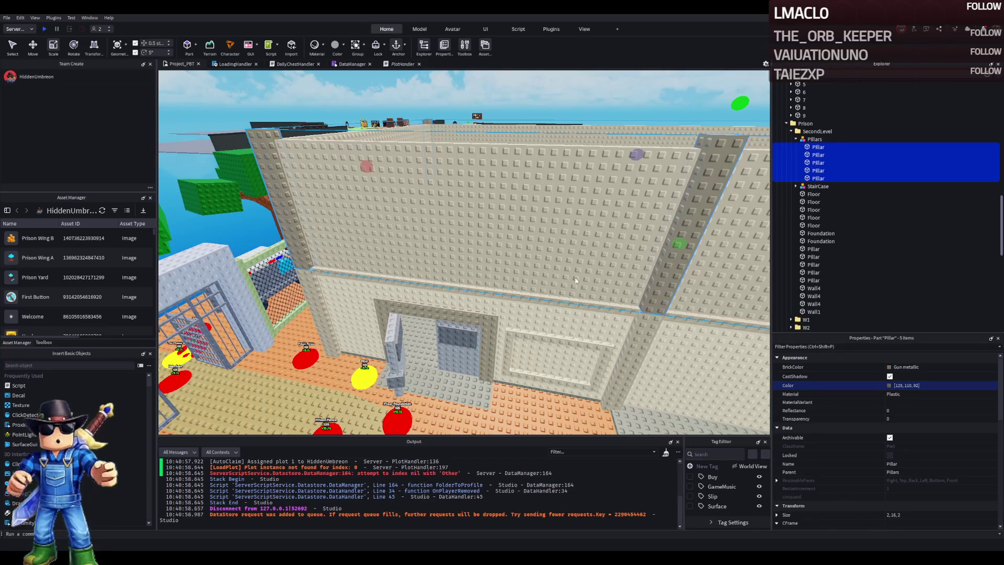
pyautogui.click(555, 348)
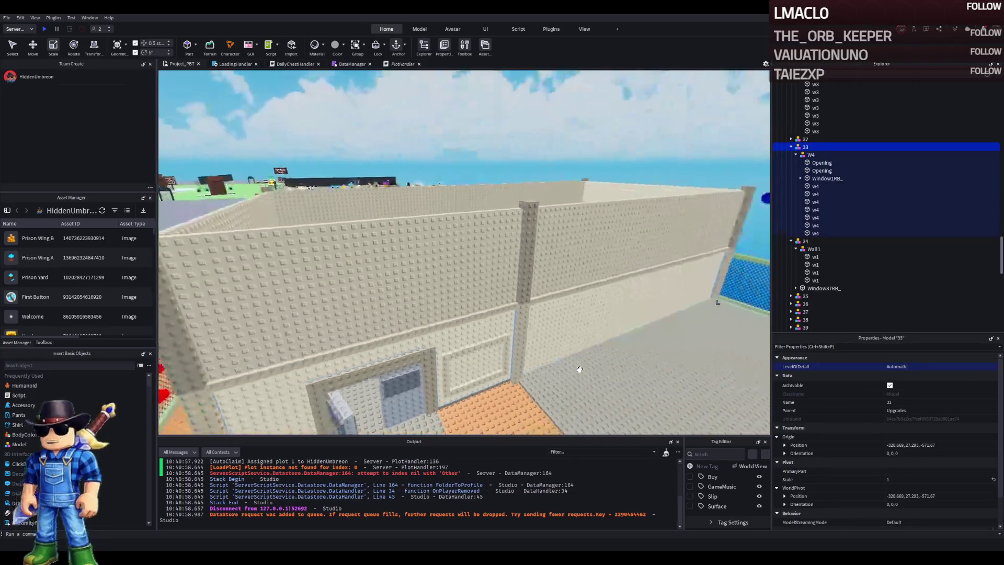
pyautogui.press('w')
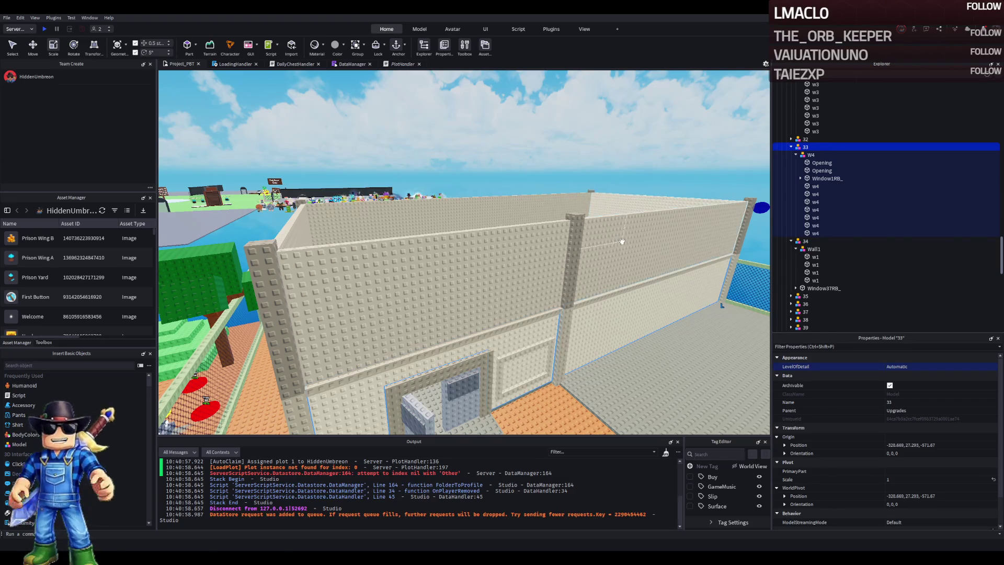
# - Shift the wall's Opening part along the wall and narrow it to 9 × 15 studs
pyautogui.press('w')
pyautogui.press('w')
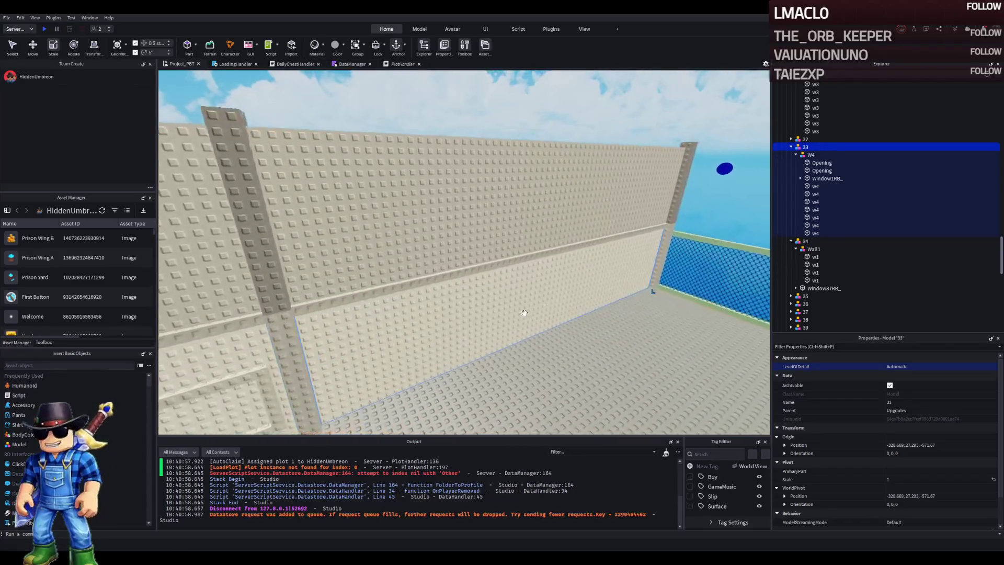
pyautogui.click(554, 300)
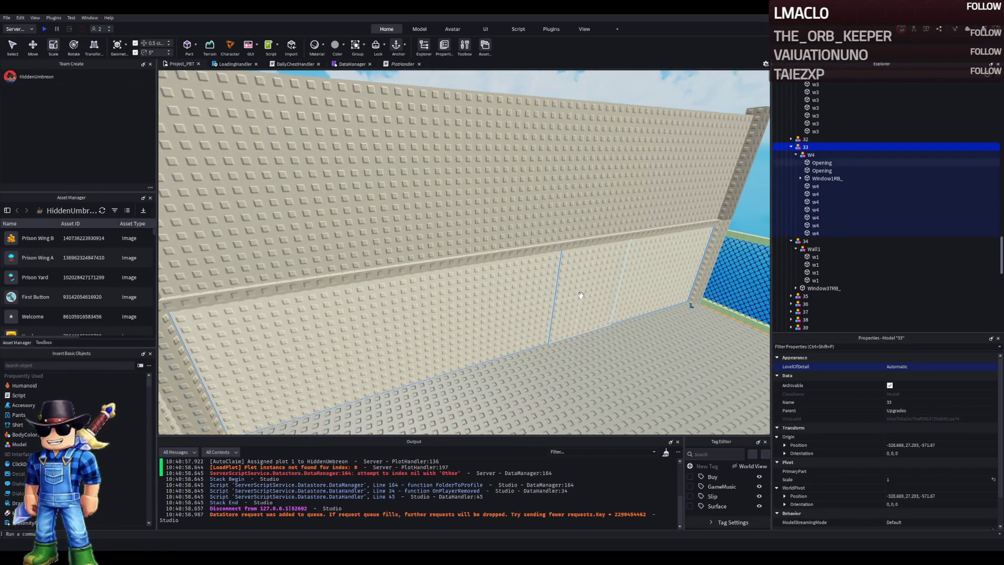
pyautogui.press('f')
pyautogui.press('w')
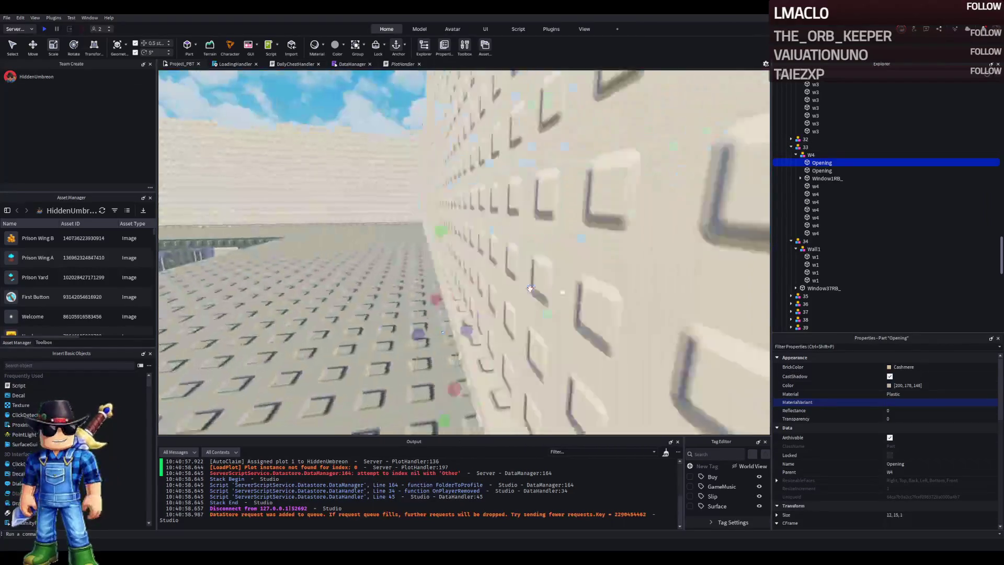
pyautogui.press('f')
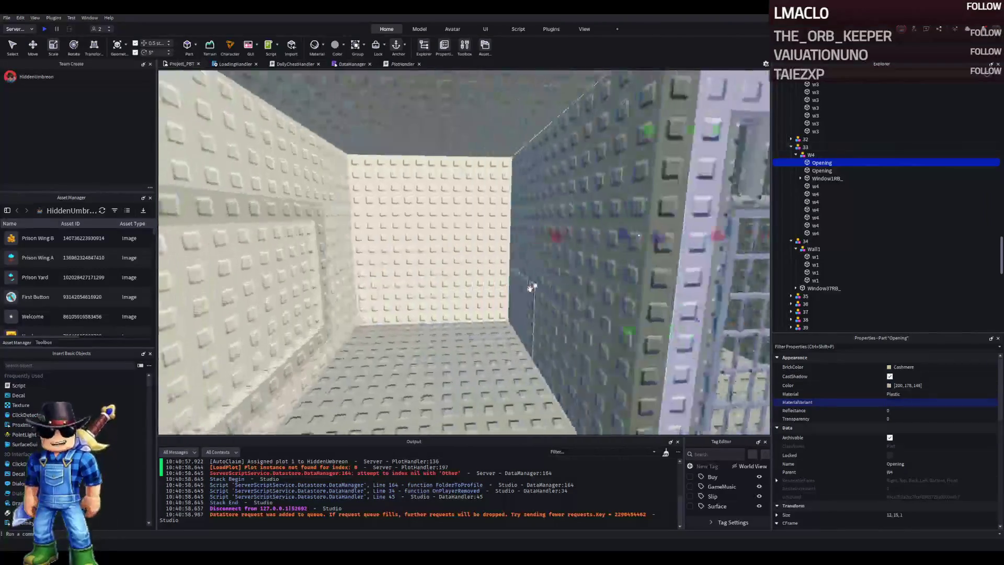
pyautogui.moveTo(539, 244)
pyautogui.mouseDown()
pyautogui.moveTo(531, 328)
pyautogui.moveTo(360, 208)
pyautogui.moveTo(345, 332)
pyautogui.moveTo(335, 272)
pyautogui.moveTo(326, 276)
pyautogui.mouseUp()
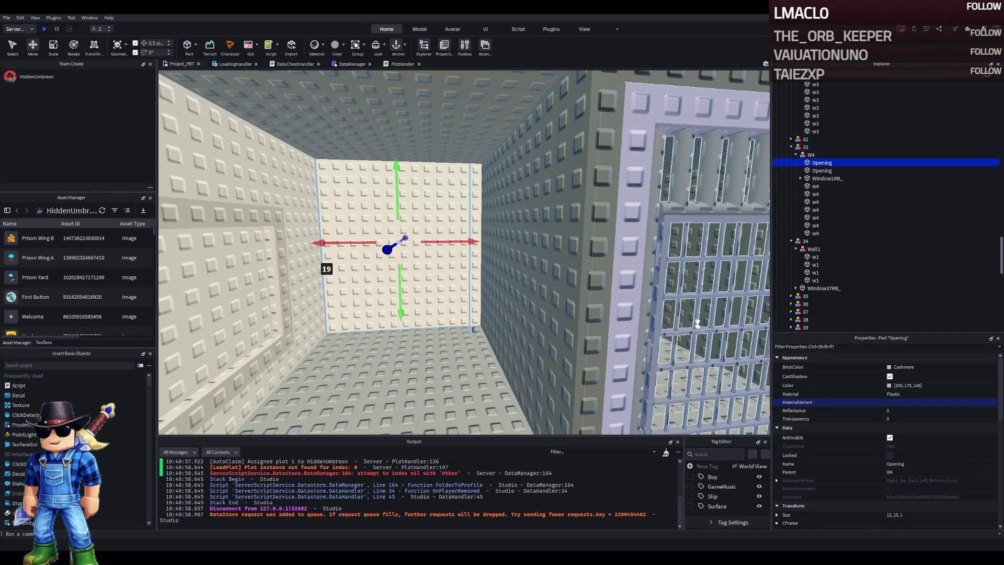
pyautogui.hotkey('ctrl', '3')
pyautogui.moveTo(481, 241); pyautogui.dragTo(474, 240)
# - Look over the metal door frame, the room's back wall and the w4 wall parts
pyautogui.press('w')
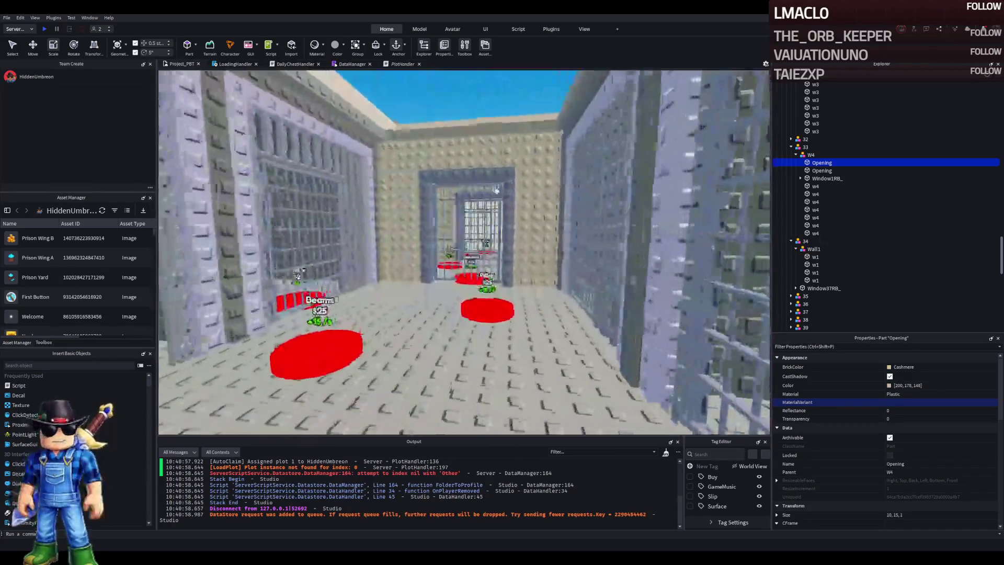
pyautogui.click(486, 171)
pyautogui.press('s')
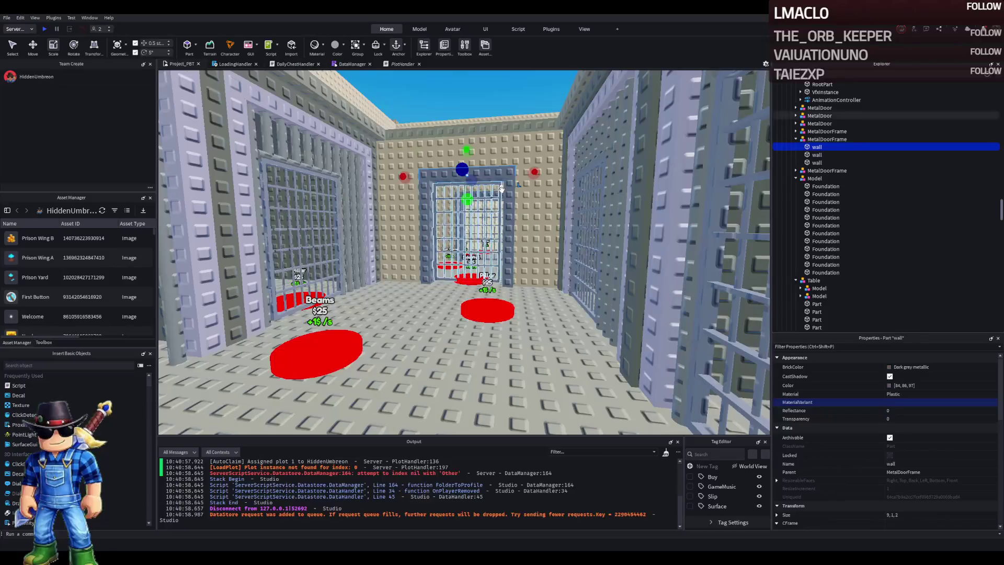
pyautogui.press('w')
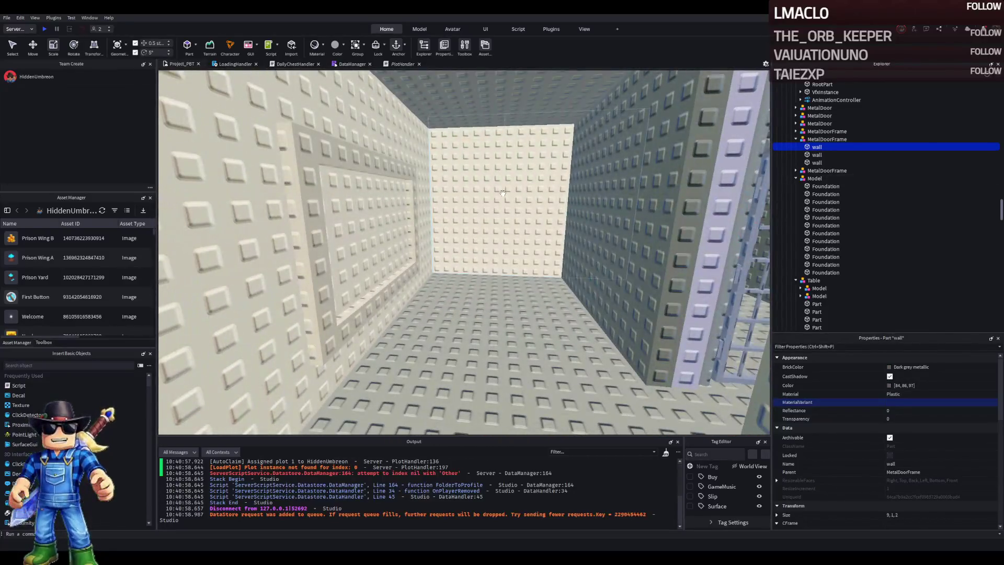
pyautogui.click(503, 193)
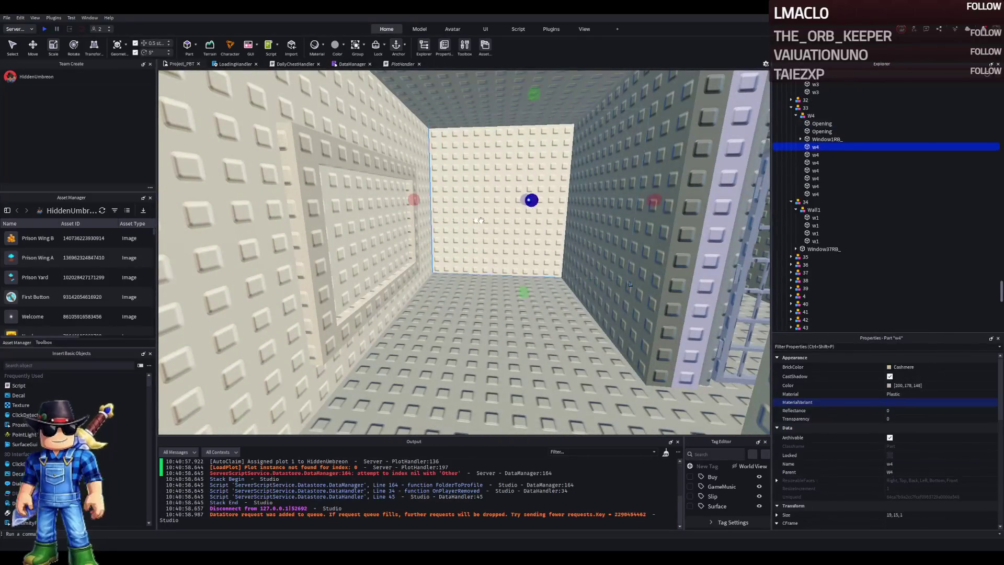
pyautogui.click(817, 141)
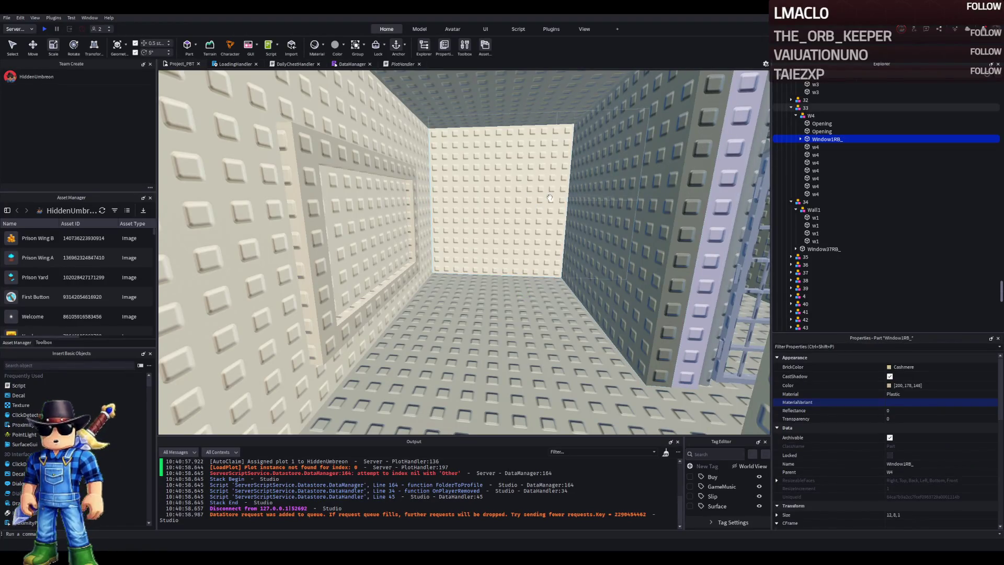
pyautogui.click(808, 155)
pyautogui.click(802, 148)
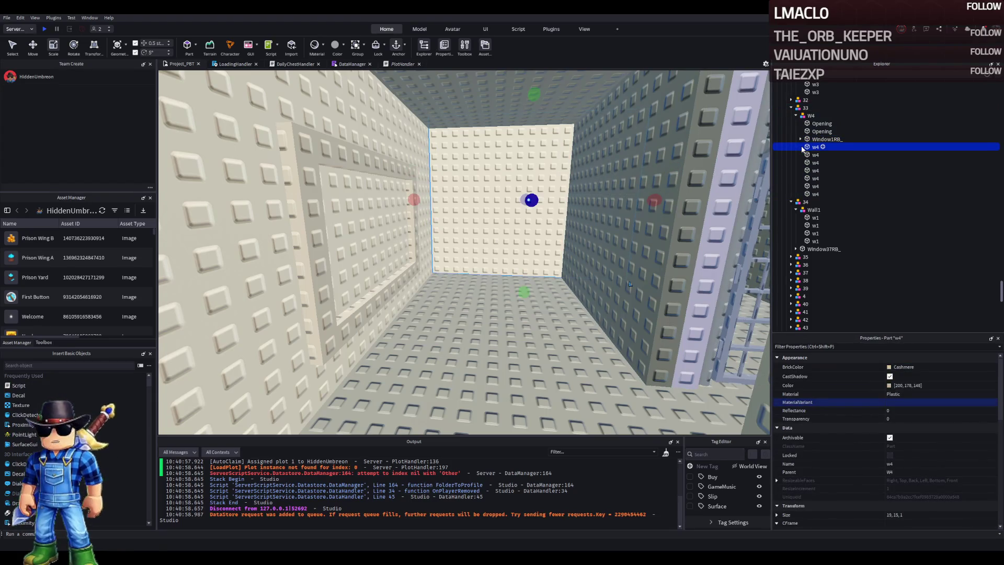
pyautogui.press('Down')
pyautogui.press('Down')
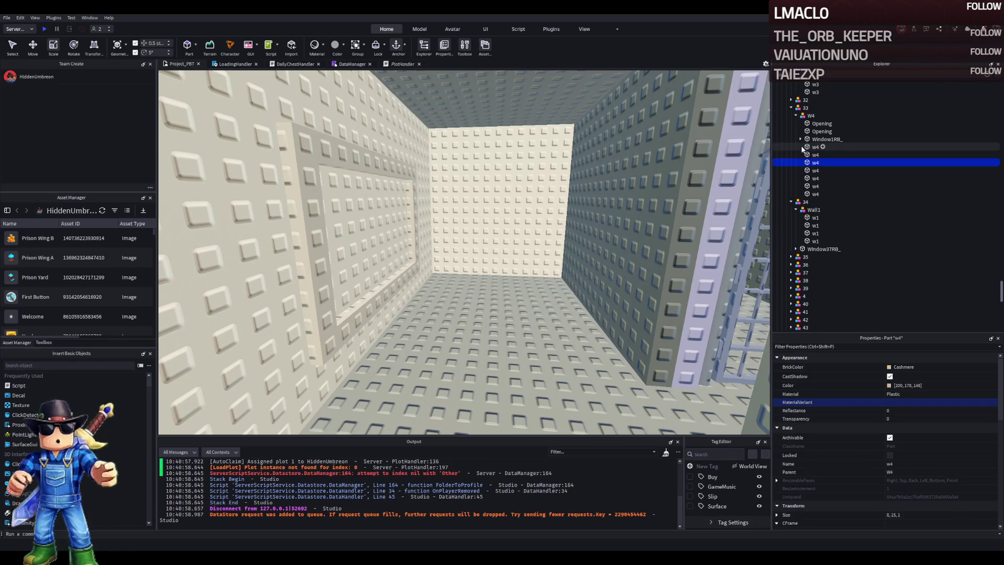
pyautogui.press('Down')
pyautogui.press('Down')
pyautogui.press('Down')
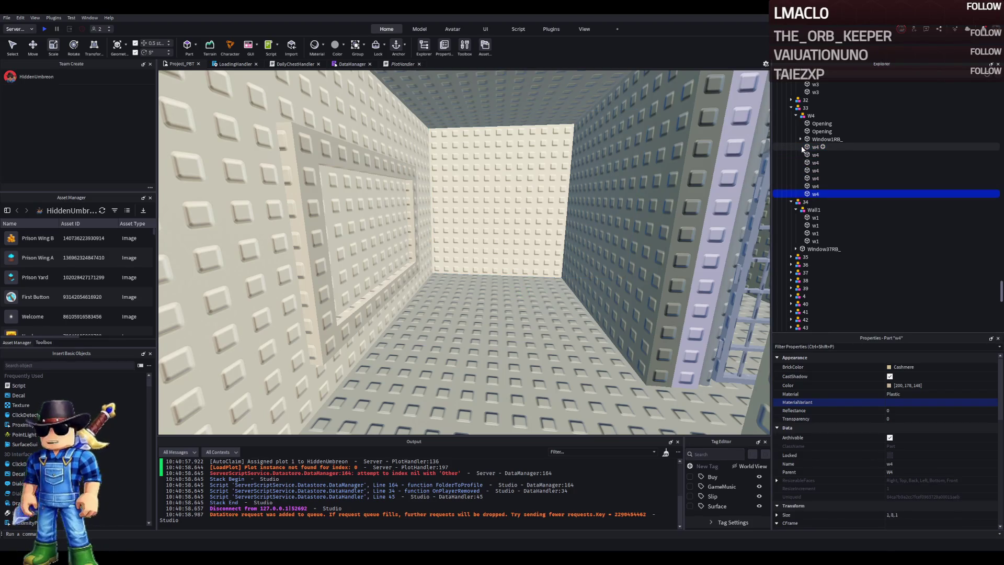
# - Fly through the barred cell doorway and select the next wall's Opening part
pyautogui.press('w')
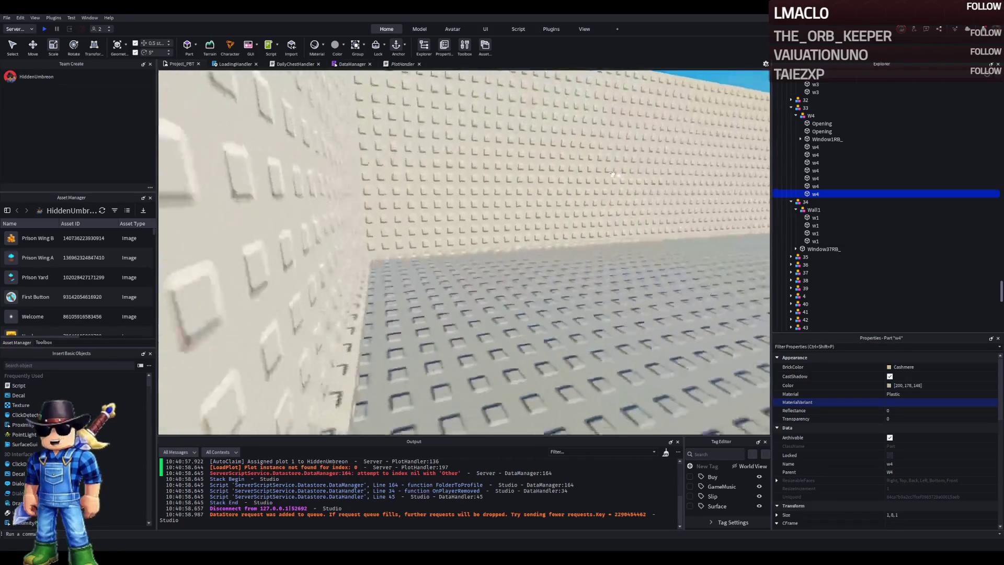
pyautogui.press('w')
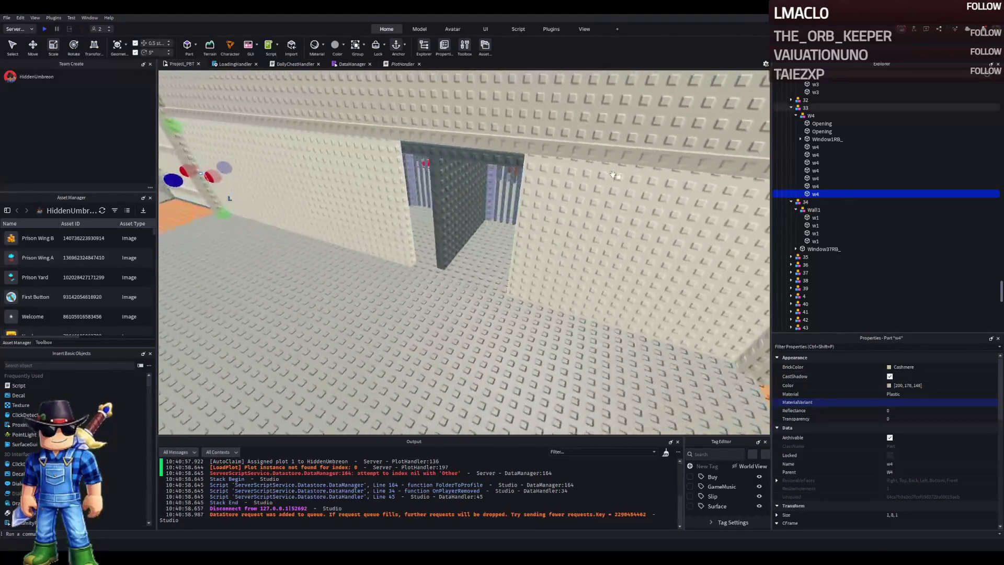
pyautogui.press('w')
pyautogui.click(547, 202)
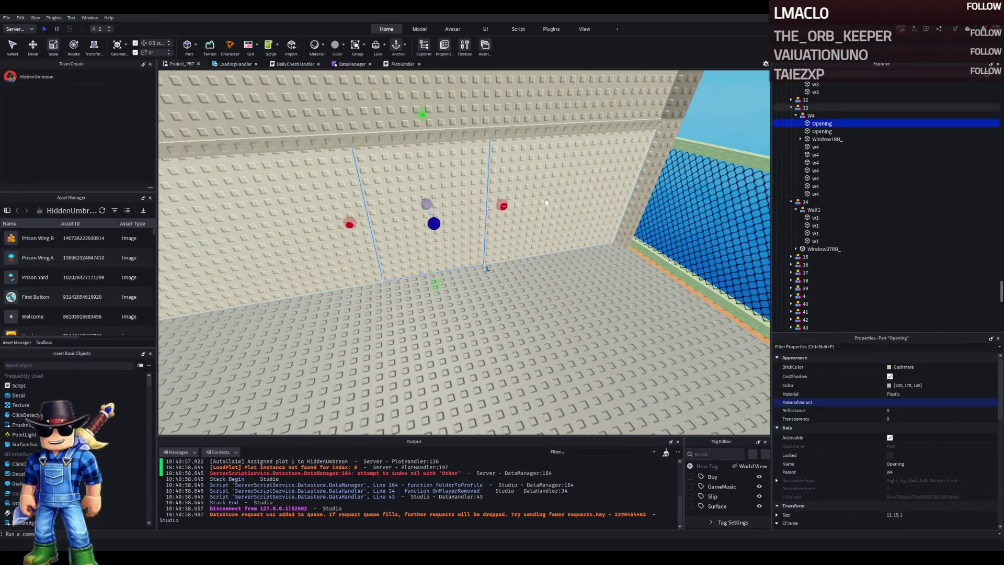
pyautogui.moveTo(526, 205); pyautogui.dragTo(460, 222)
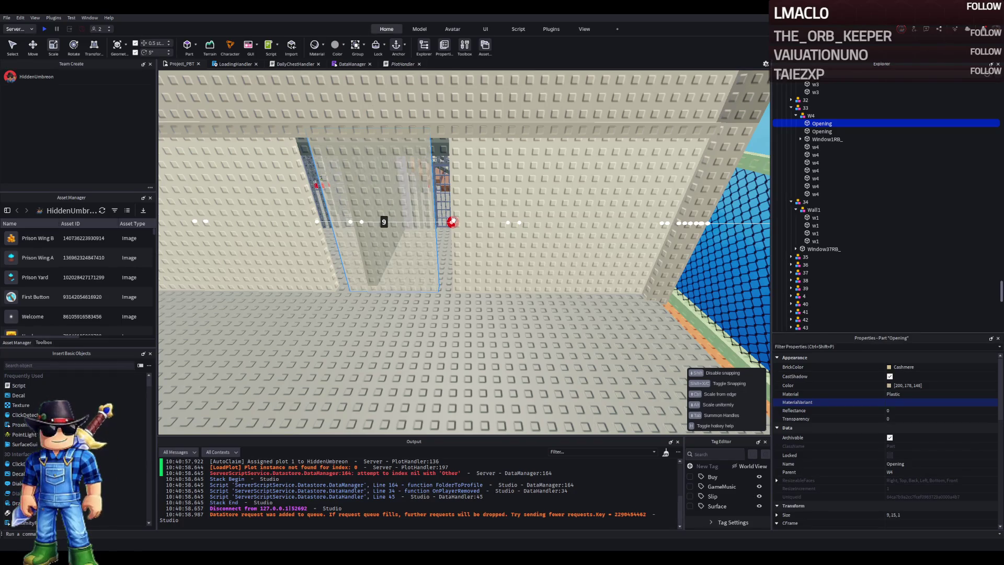
# - Return to the Move tool, view the barred cell from above and select its wall part
pyautogui.hotkey('ctrl', '2')
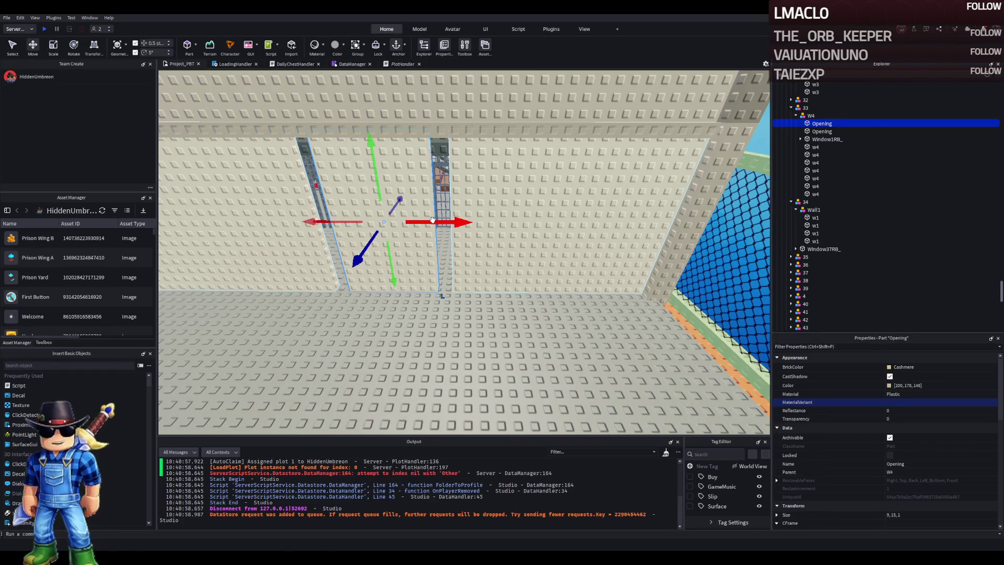
pyautogui.press('w')
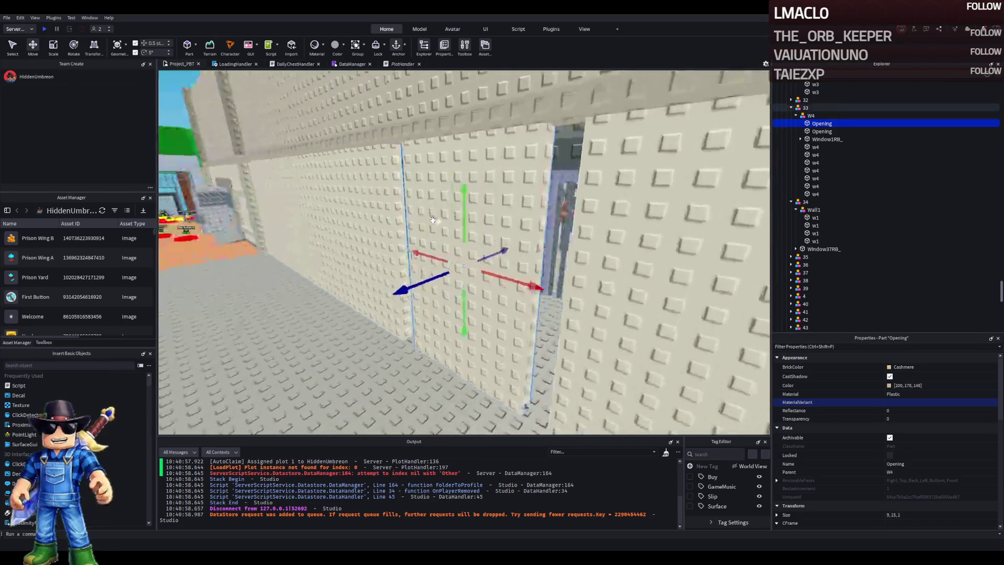
pyautogui.press('s')
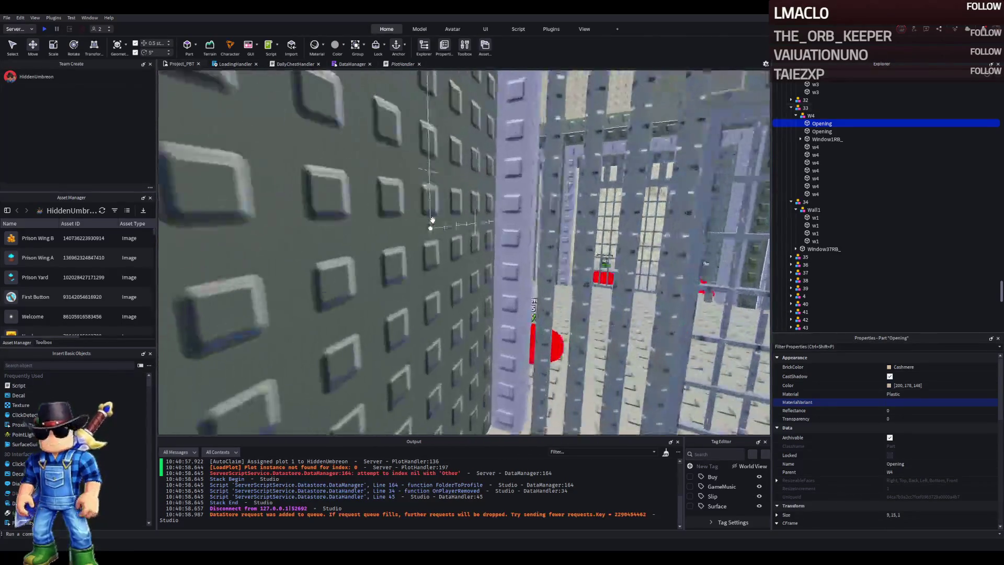
pyautogui.press('a')
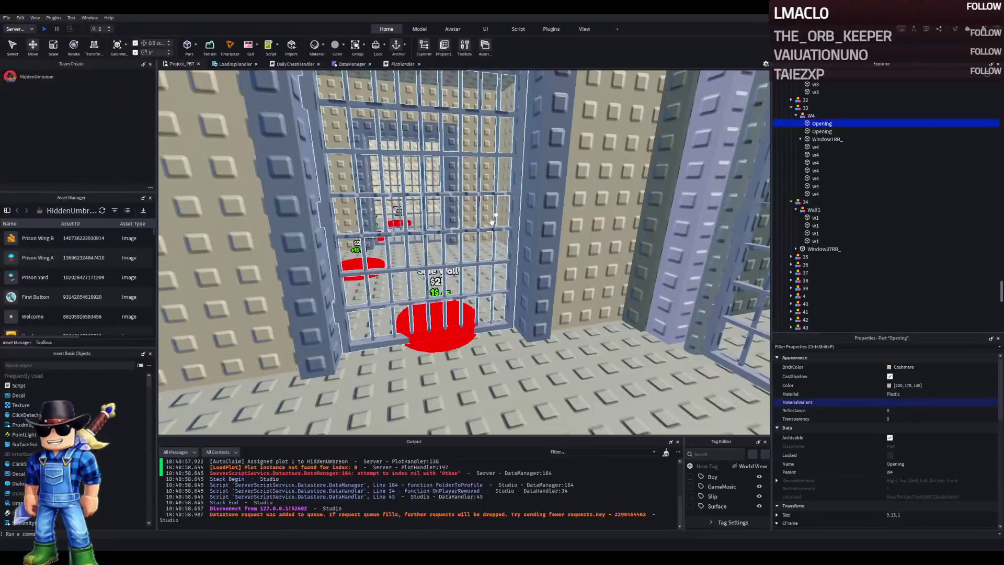
pyautogui.press('e')
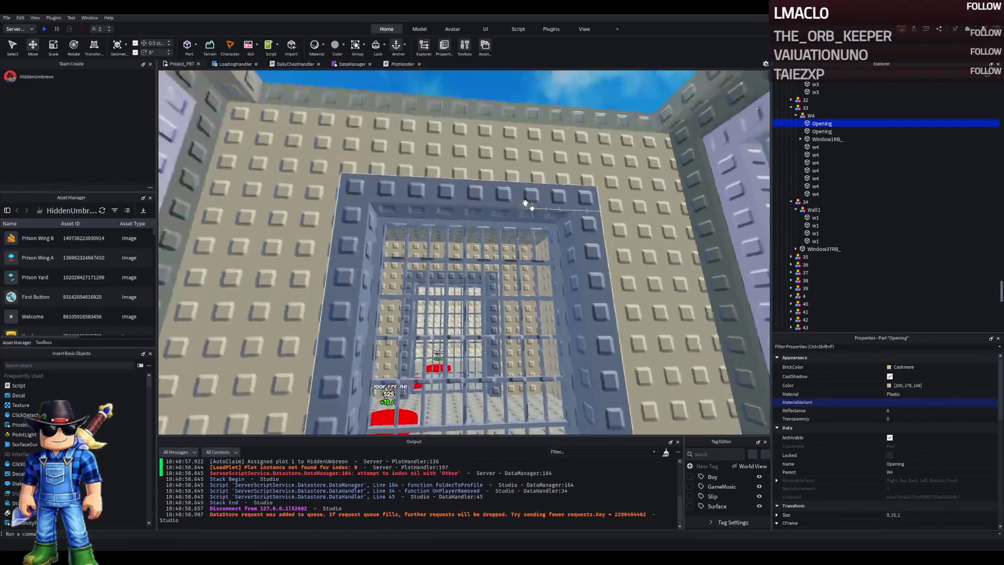
pyautogui.click(527, 202)
# - Select the Opening in wall W4 and slide it further along the wall
pyautogui.scroll(10, 526, 202)
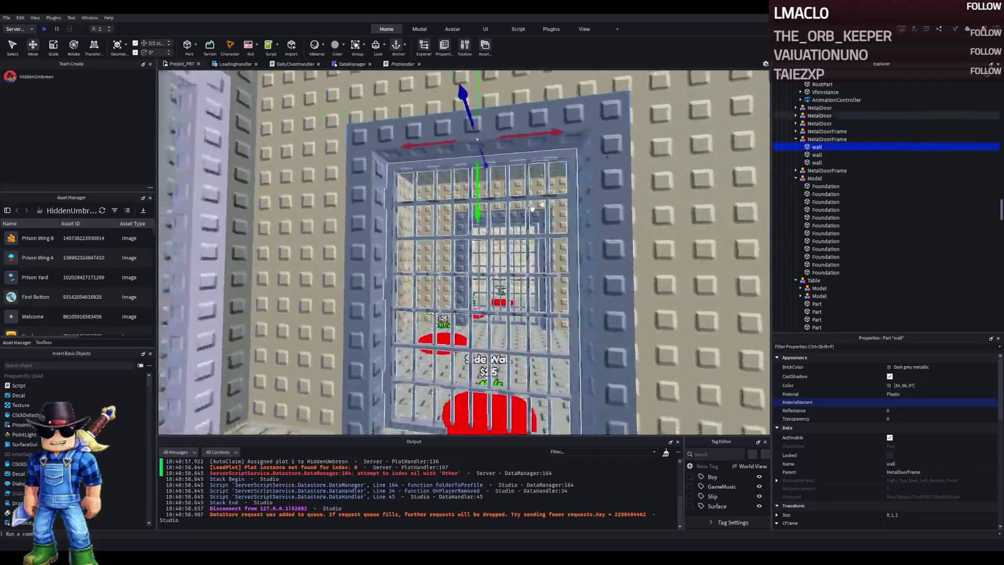
pyautogui.scroll(-8, 532, 210)
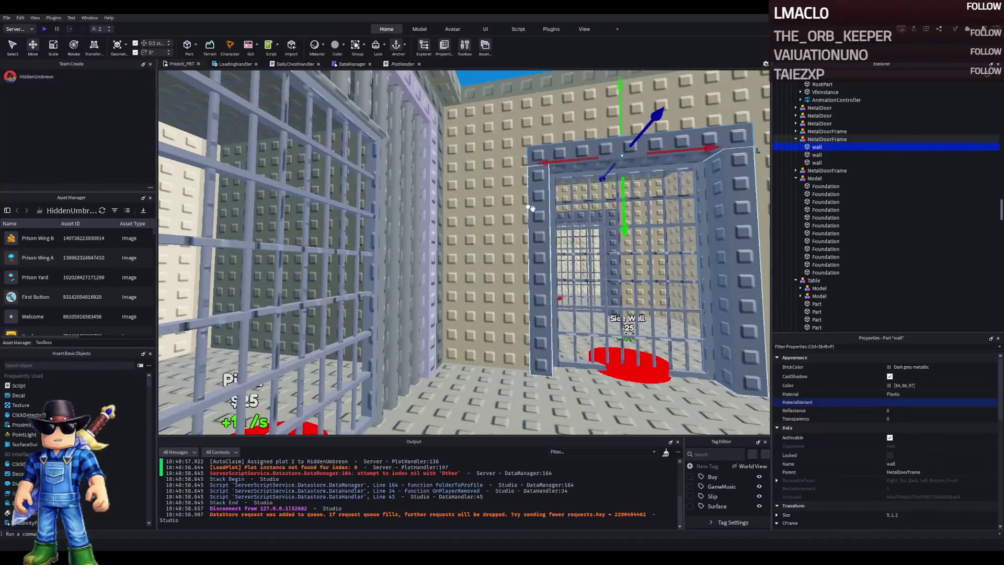
pyautogui.scroll(10, 531, 208)
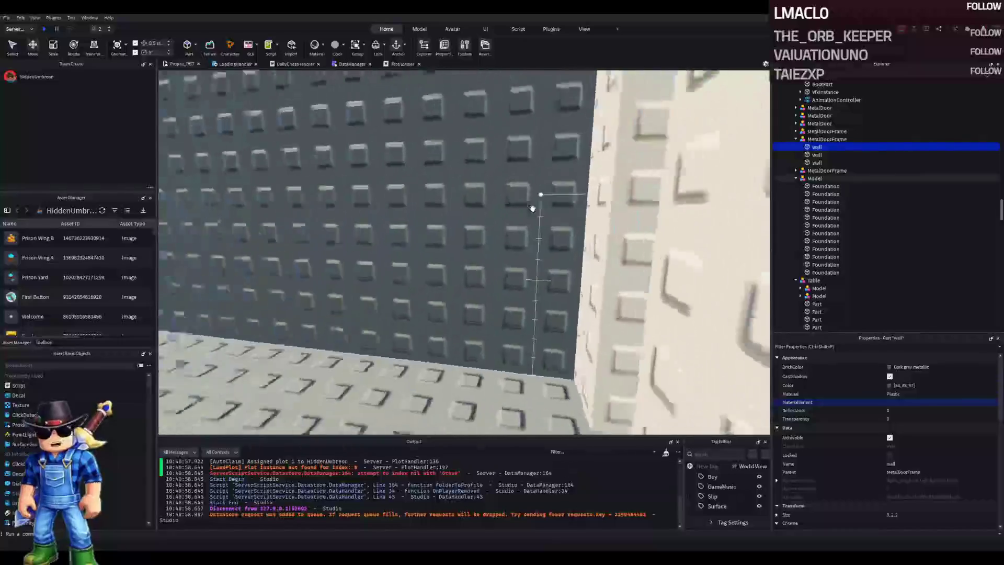
pyautogui.scroll(-8, 532, 209)
pyautogui.click(496, 214)
pyautogui.scroll(10, 464, 219)
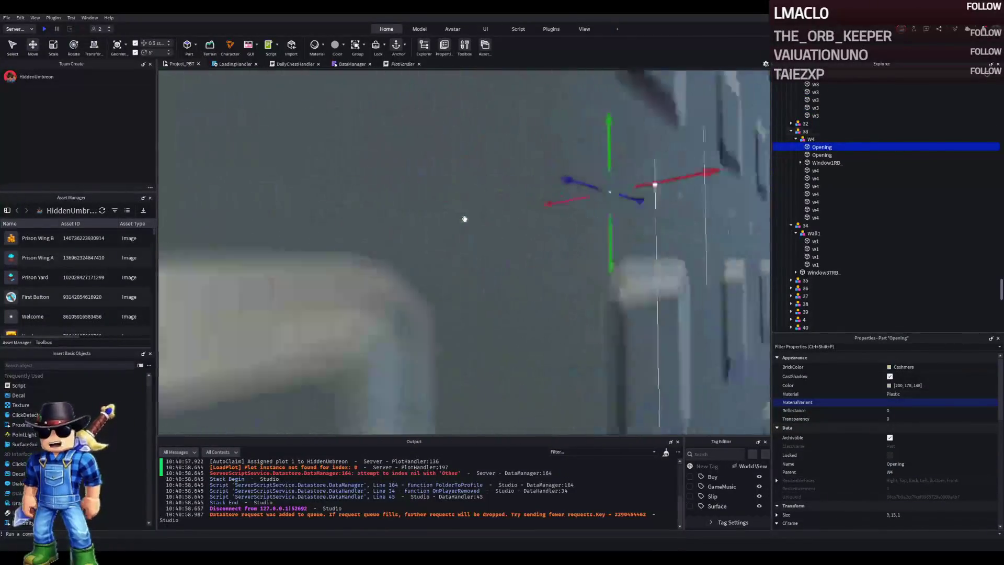
pyautogui.scroll(-8, 464, 218)
pyautogui.moveTo(529, 222)
pyautogui.mouseDown()
pyautogui.moveTo(350, 231)
pyautogui.moveTo(334, 214)
pyautogui.mouseUp()
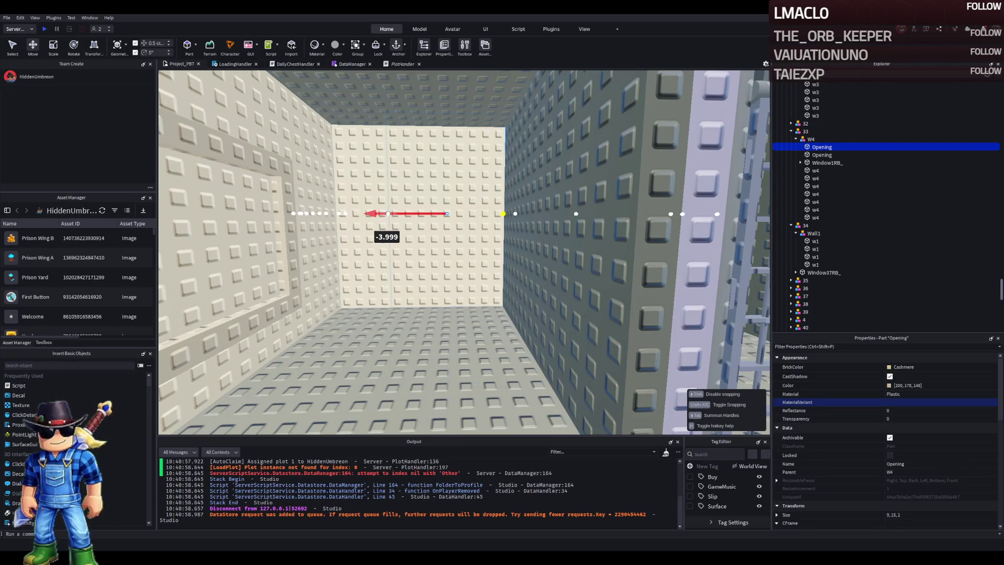
pyautogui.moveTo(336, 221); pyautogui.dragTo(364, 220)
# - Narrow the w4 wall piece from 19 to 2 wide and duplicate it
pyautogui.click(490, 248)
pyautogui.hotkey('ctrl', '3')
pyautogui.moveTo(619, 214)
pyautogui.mouseDown()
pyautogui.moveTo(470, 214)
pyautogui.moveTo(490, 135)
pyautogui.moveTo(568, 194)
pyautogui.moveTo(546, 197)
pyautogui.mouseUp()
pyautogui.scroll(3, 594, 213)
pyautogui.hotkey('ctrl', '2')
pyautogui.hotkey('ctrl', 'd')
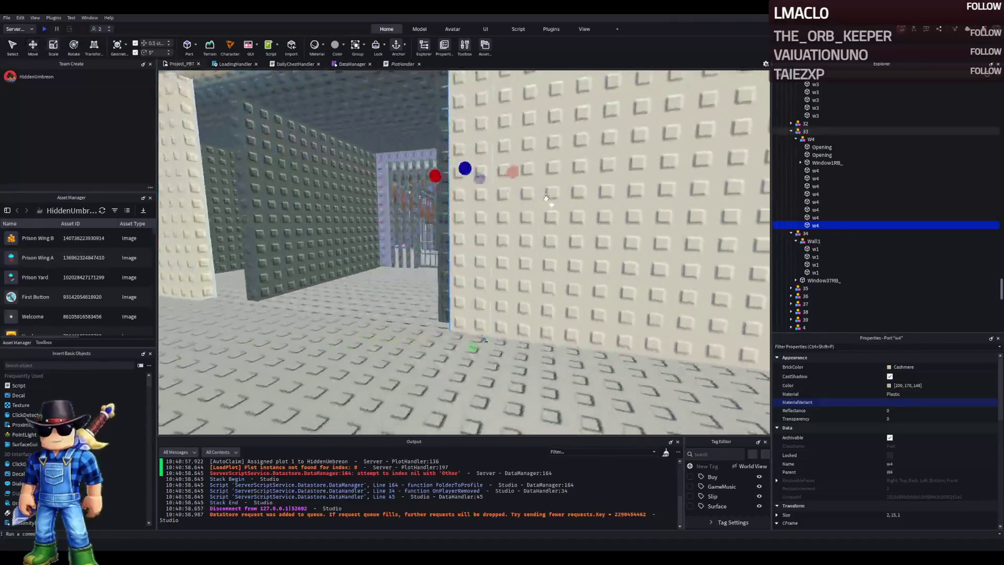
# - Stretch the duplicated w4 piece to 20.001 × 15 × 1 and reselect the Opening
pyautogui.hotkey('ctrl', '3')
pyautogui.moveTo(498, 218); pyautogui.dragTo(485, 205)
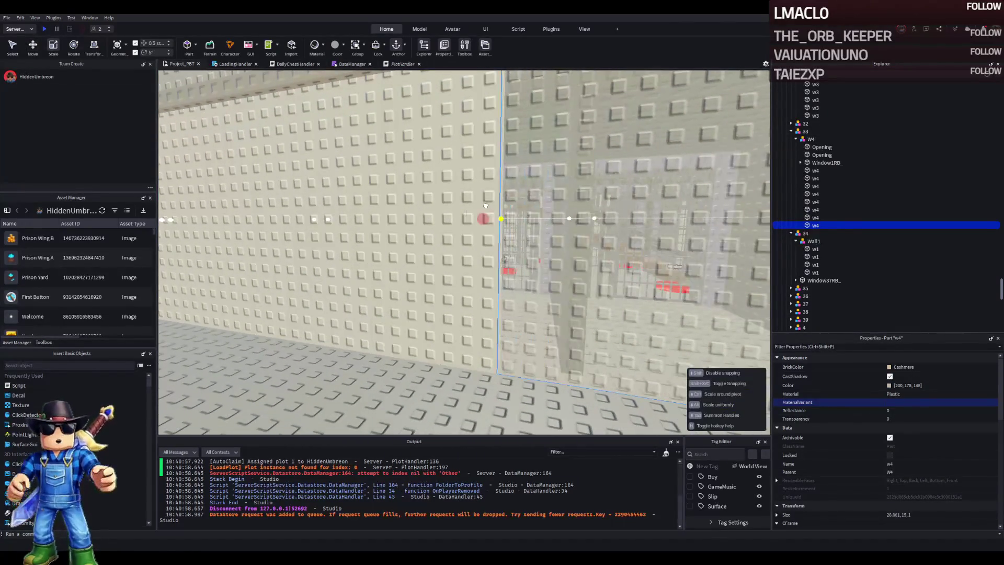
pyautogui.scroll(3, 537, 226)
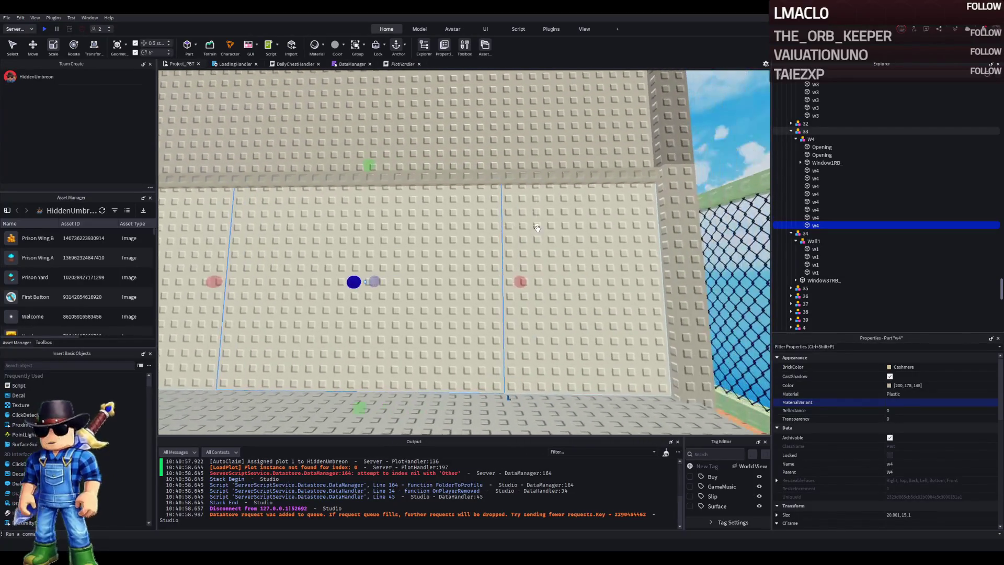
pyautogui.click(565, 234)
pyautogui.press('w')
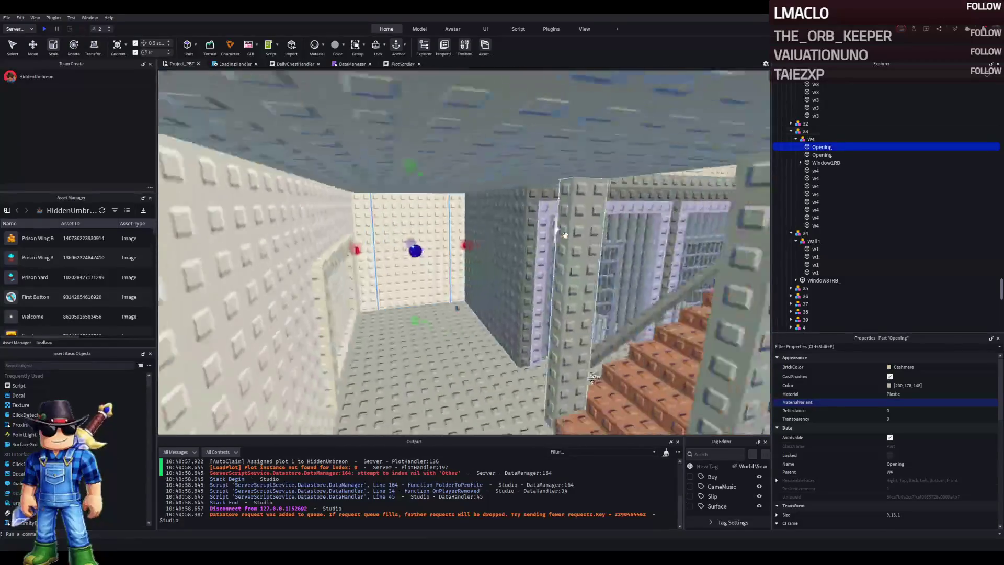
pyautogui.press('e')
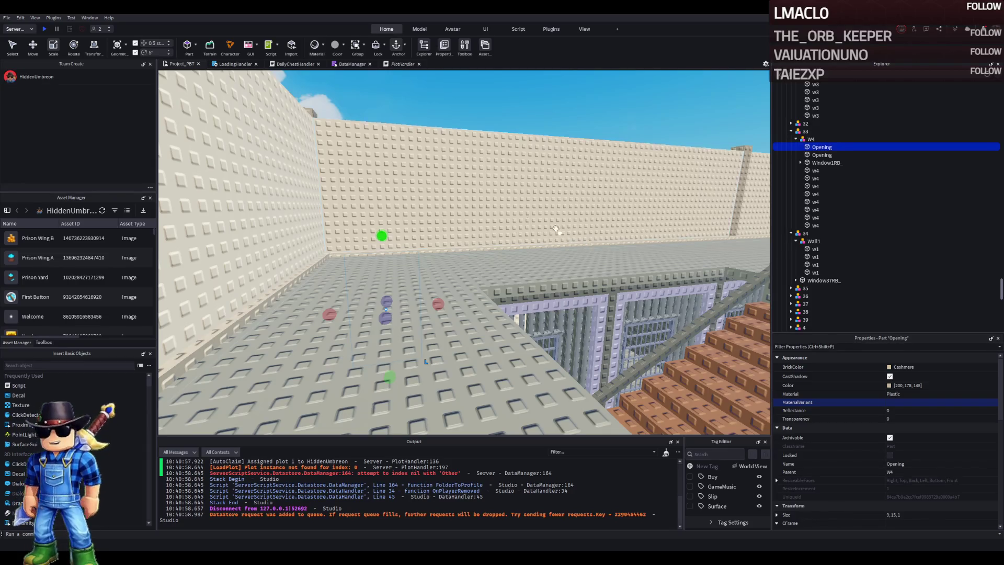
# - Select Wall4 and copy its Color value 171, 151, 127
pyautogui.press('w')
pyautogui.press('s')
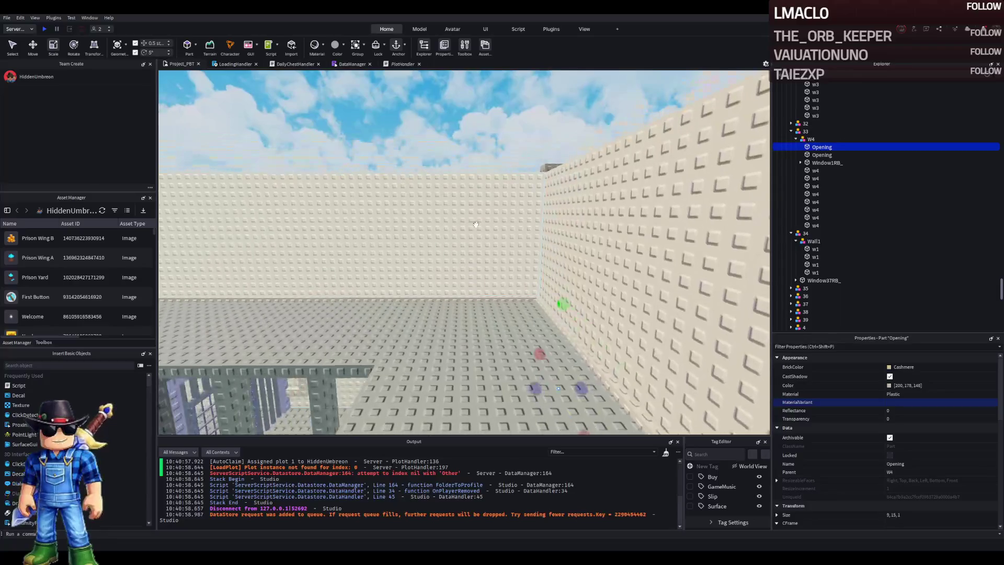
pyautogui.click(636, 231)
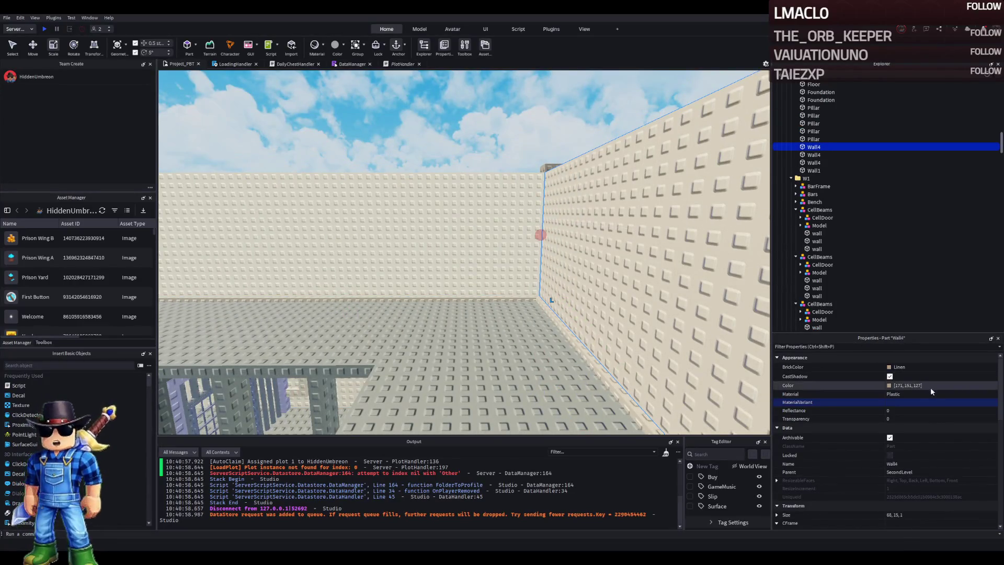
pyautogui.press('e')
pyautogui.press('f')
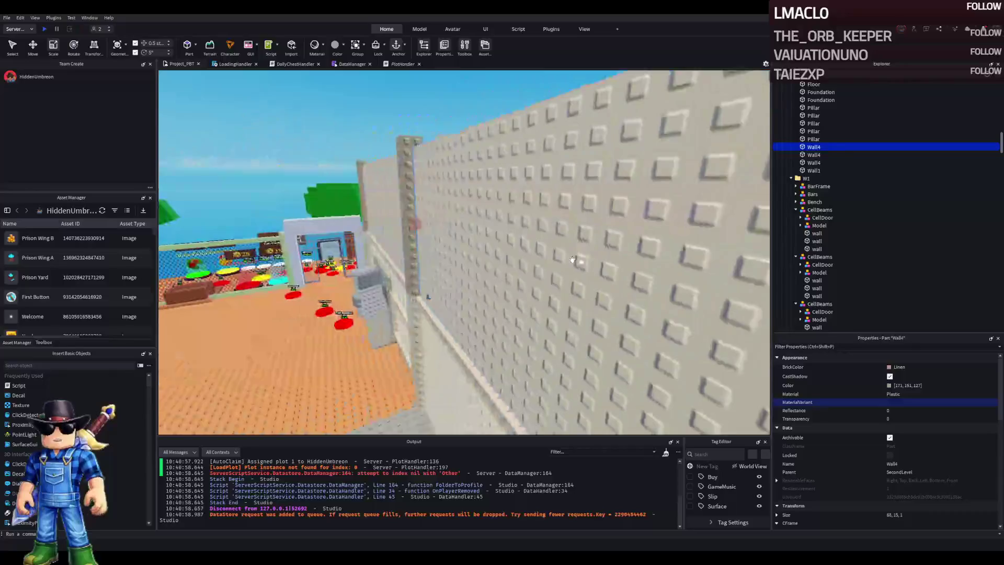
pyautogui.click(957, 385)
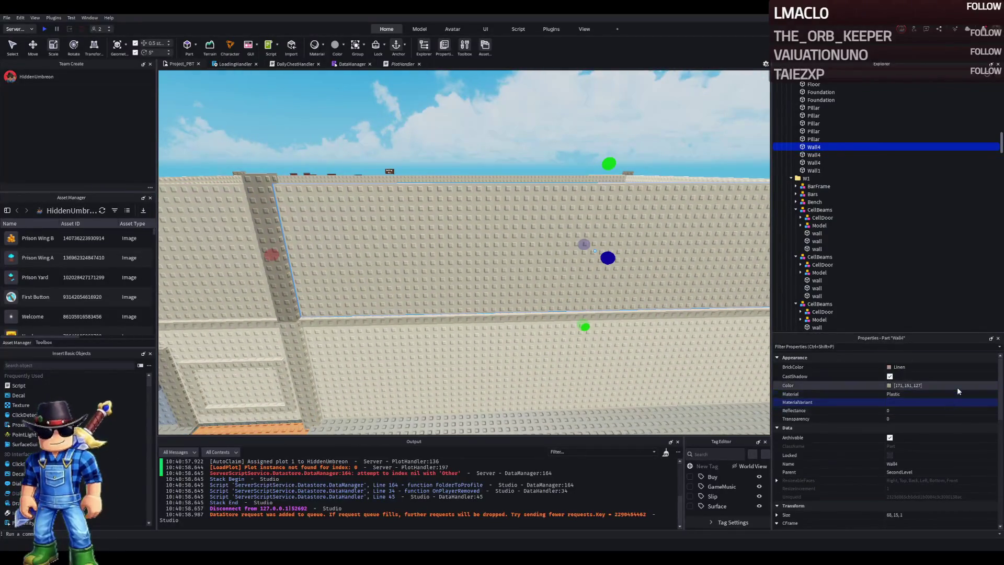
pyautogui.scroll(1, 862, 219)
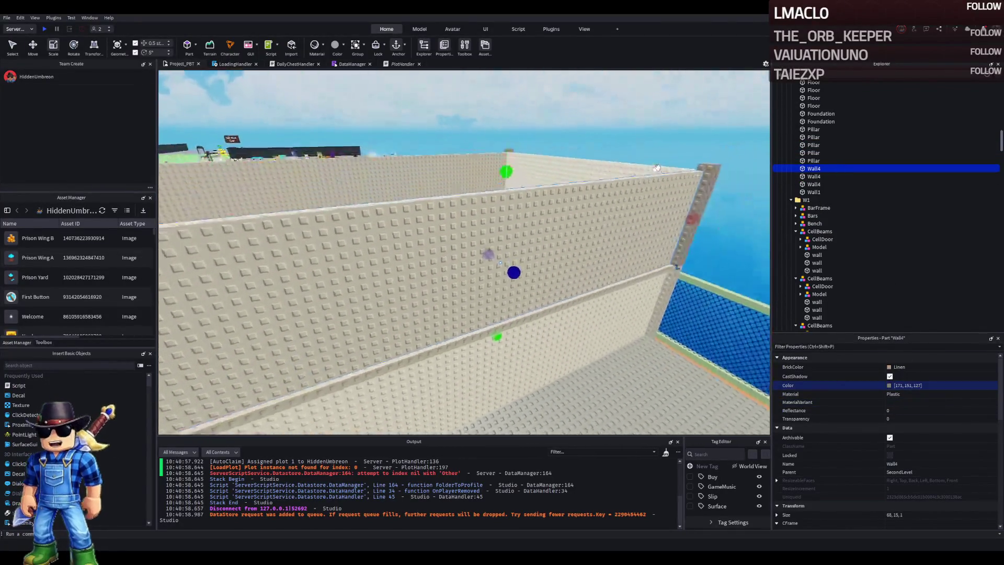
# - Select wall part w3 and apply colour 171, 151, 127 to it
pyautogui.click(568, 243)
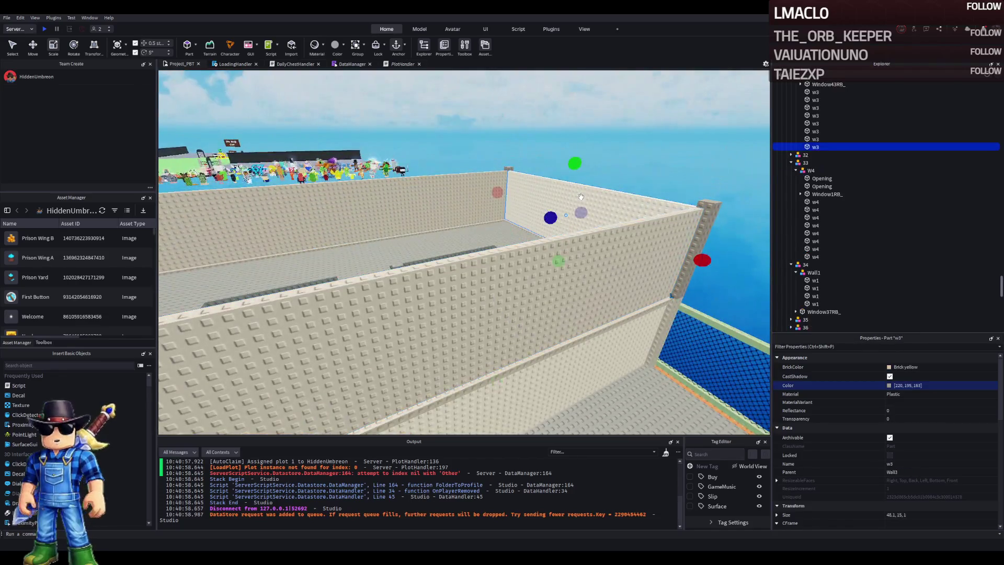
pyautogui.keyDown('ctrl'); pyautogui.click(633, 246); pyautogui.keyUp('ctrl')
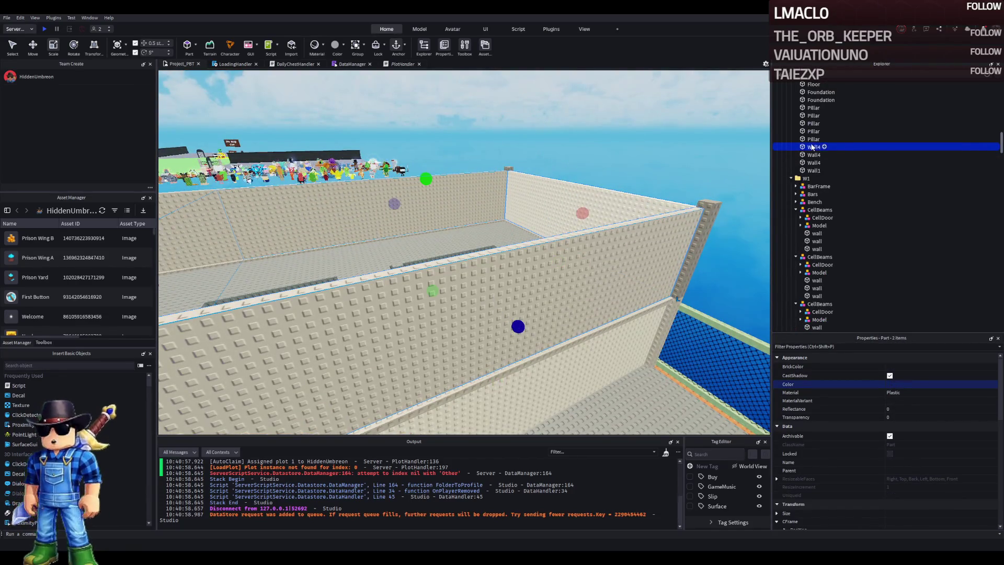
pyautogui.click(810, 179)
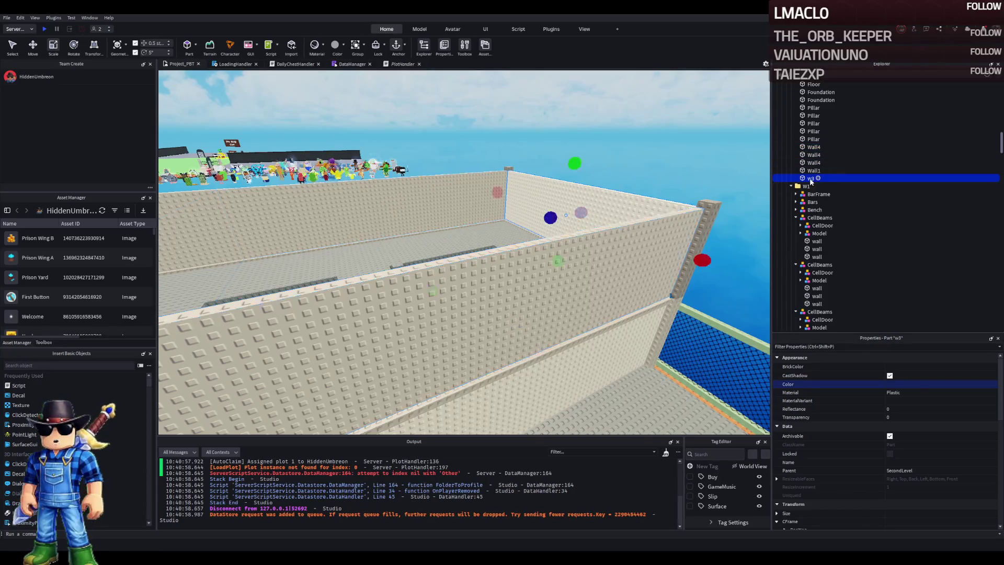
pyautogui.press('Return')
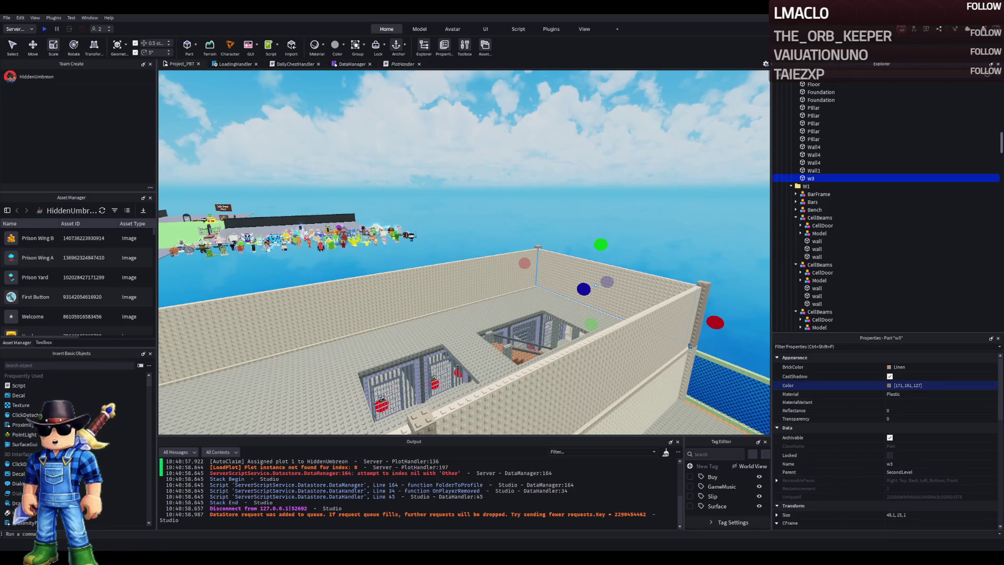
pyautogui.press('w')
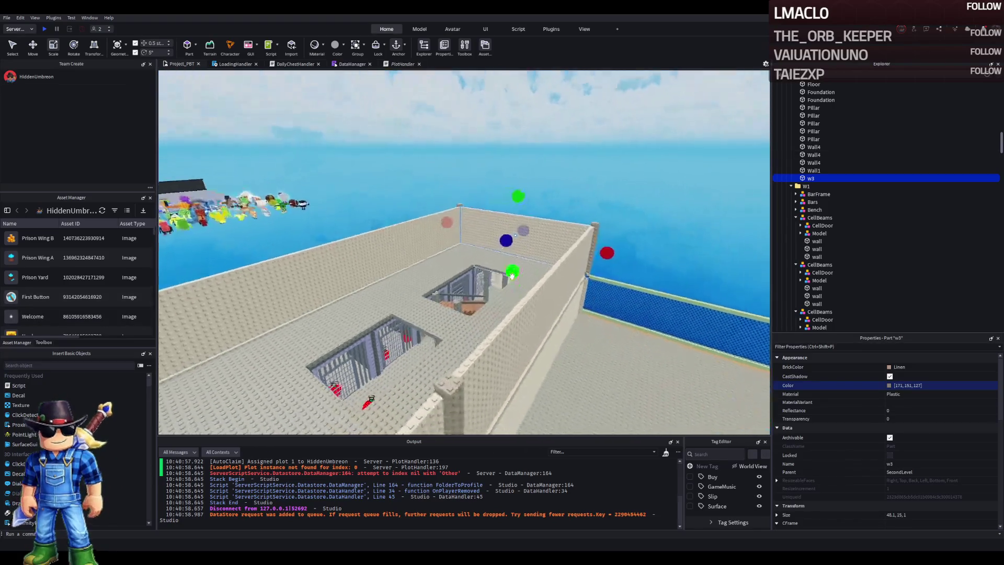
pyautogui.press('w')
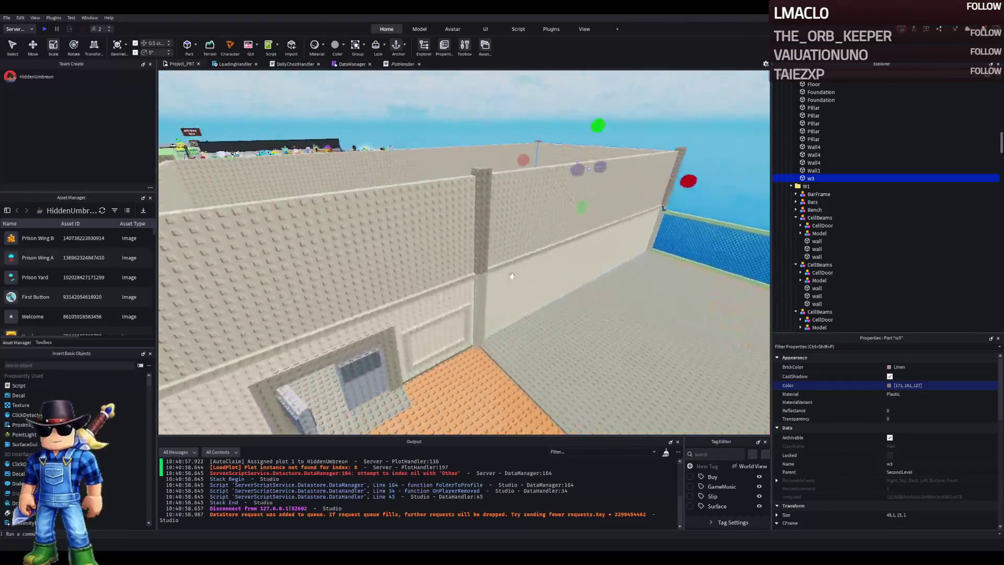
pyautogui.press('a')
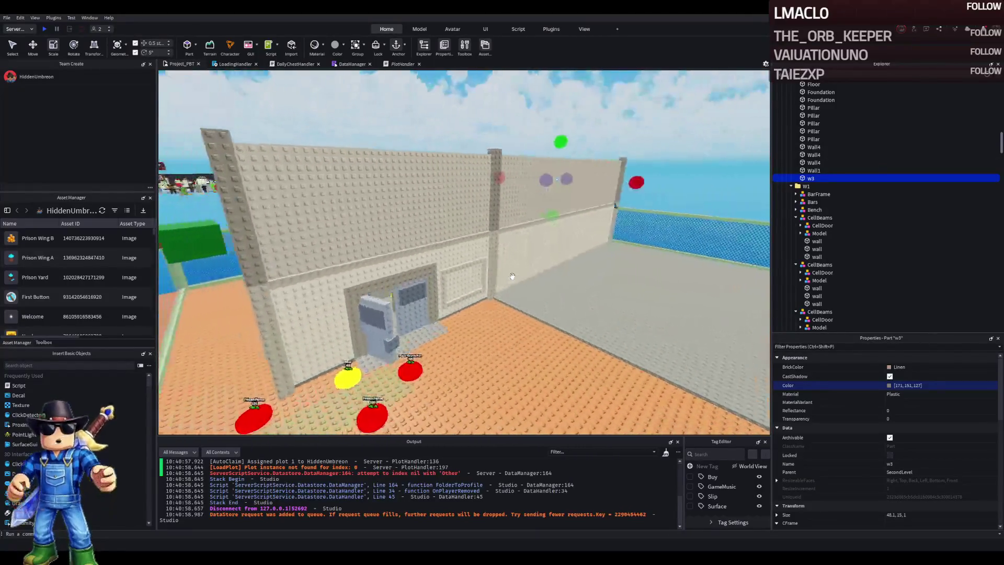
pyautogui.press('e')
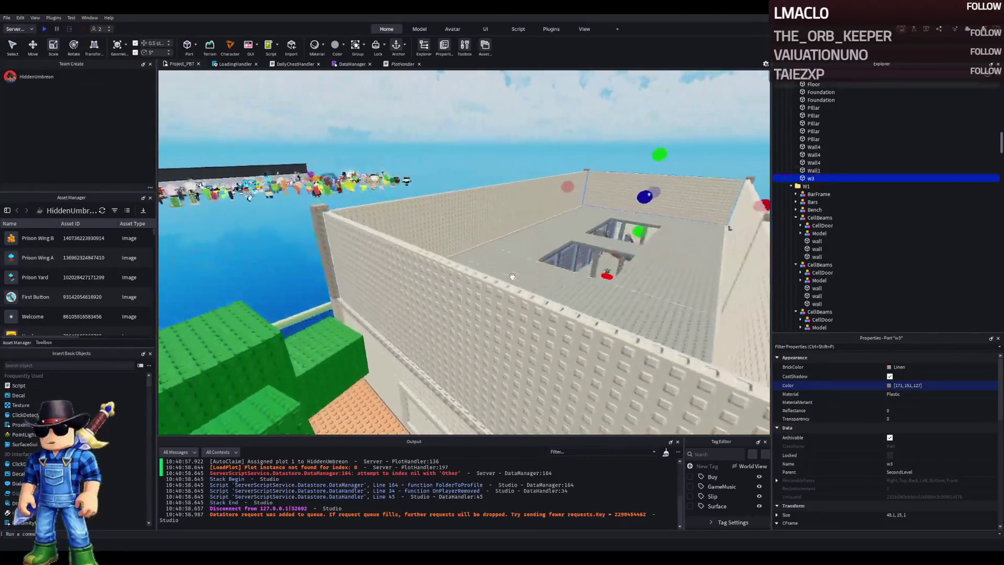
pyautogui.press('w')
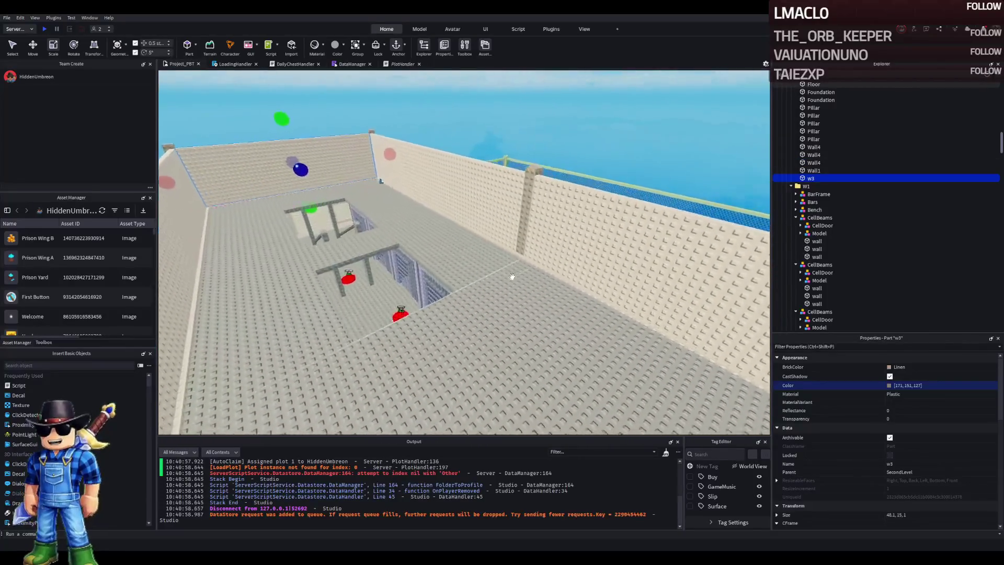
pyautogui.press('w')
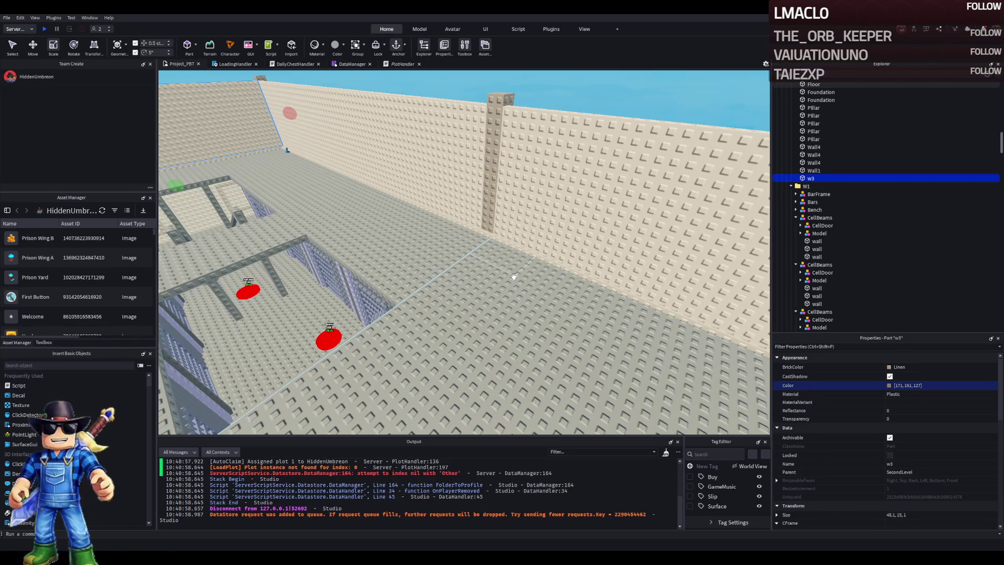
pyautogui.press('s')
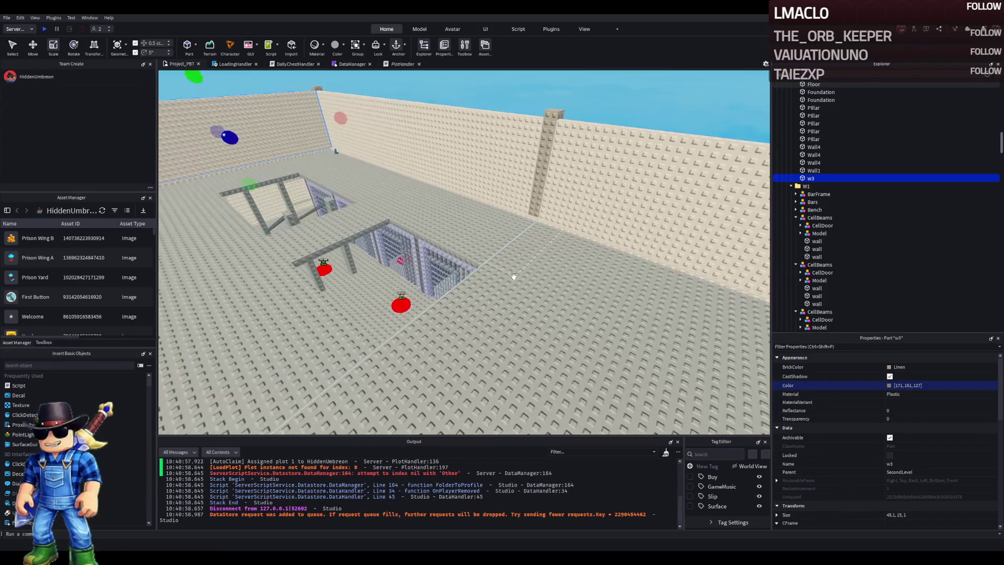
pyautogui.press('q')
pyautogui.press('d')
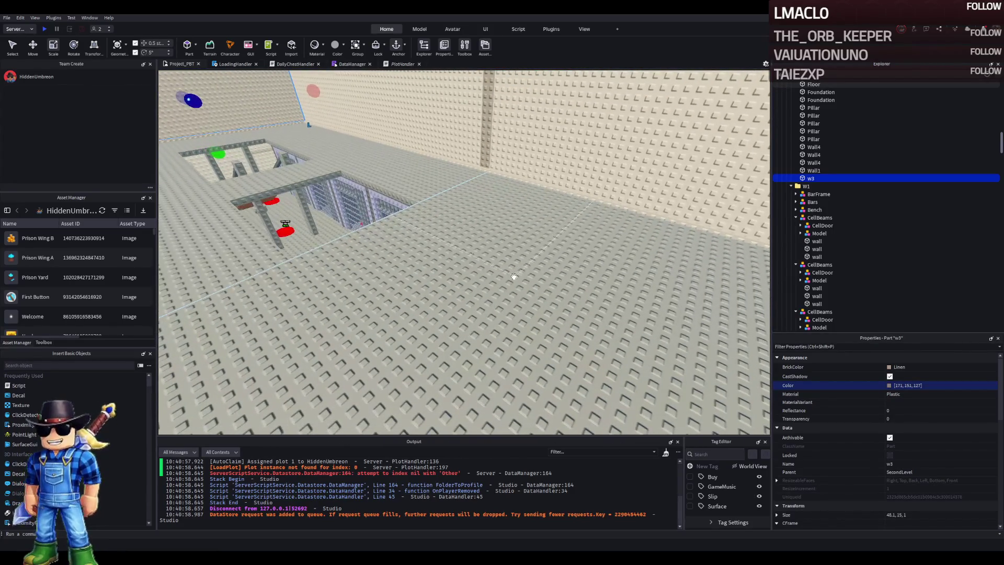
pyautogui.press('a')
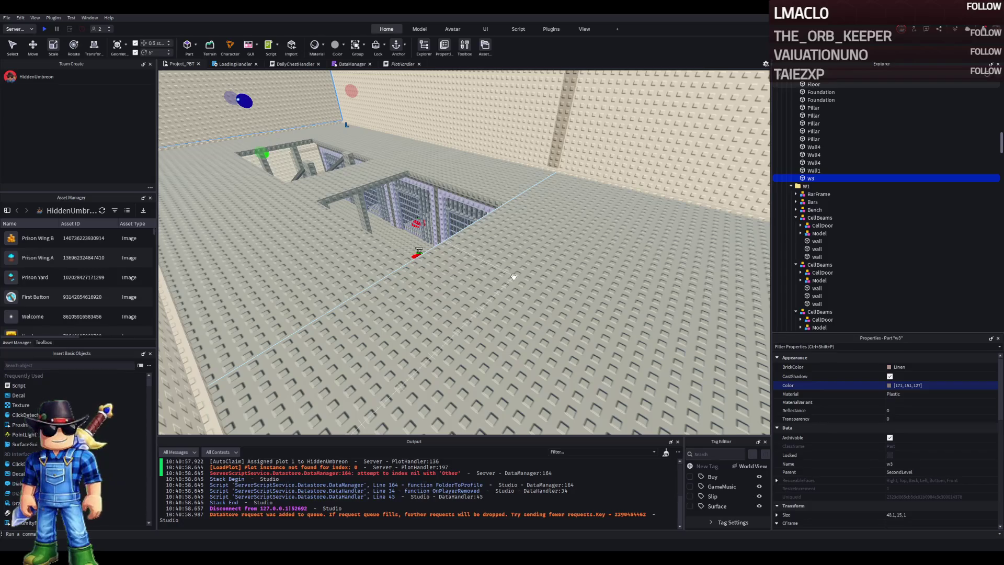
pyautogui.press('d')
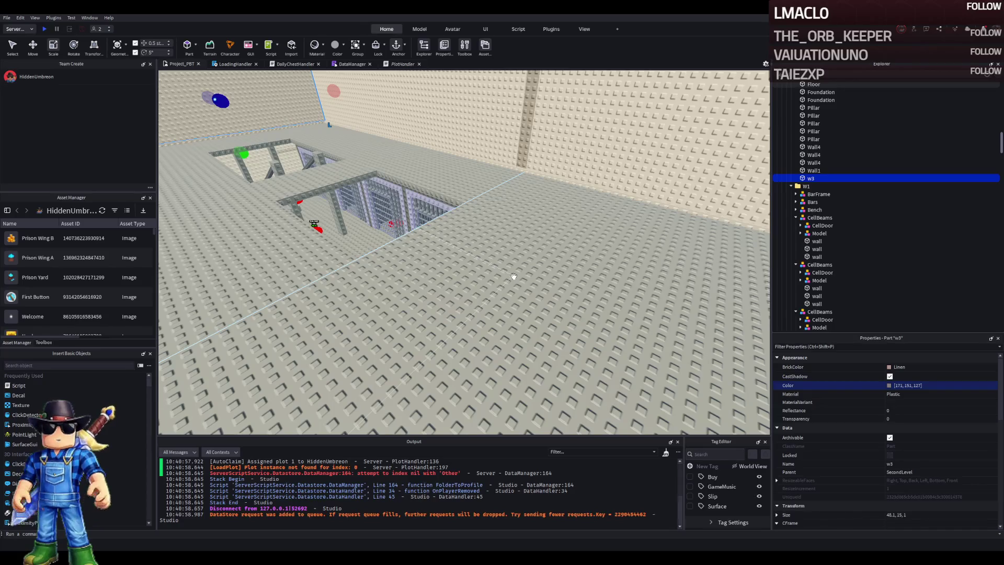
pyautogui.press('e')
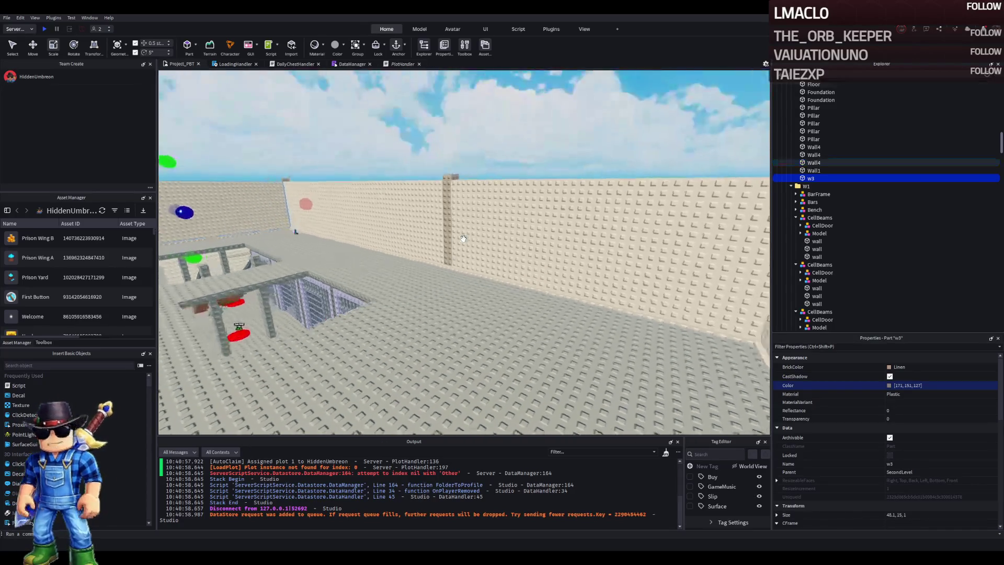
pyautogui.press('d')
pyautogui.press('s')
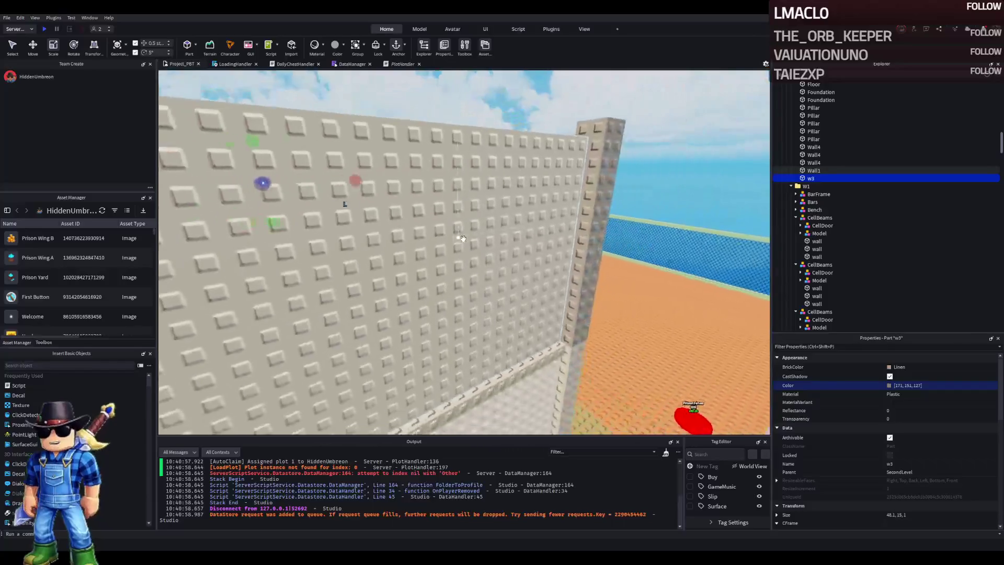
pyautogui.press('s')
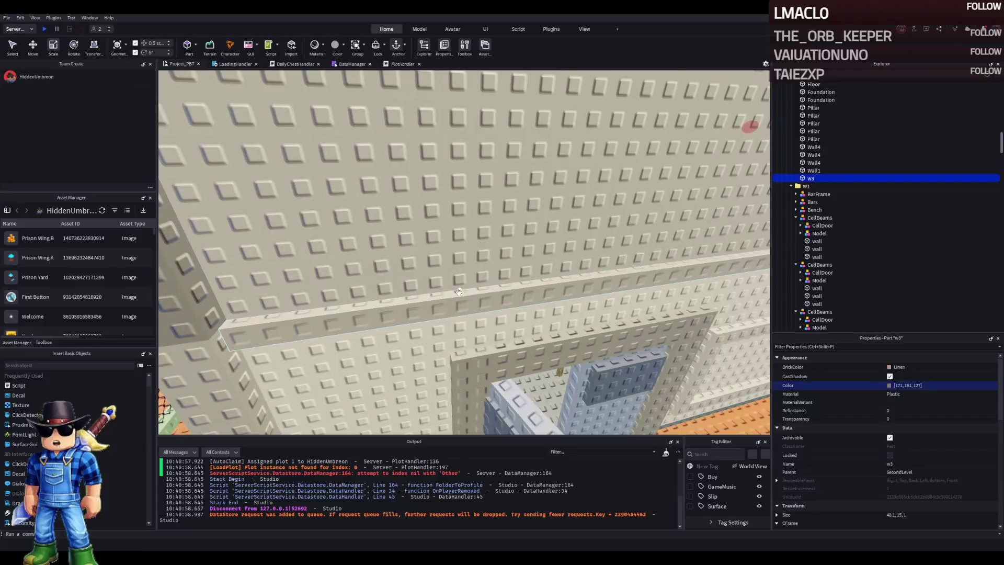
pyautogui.click(463, 238)
pyautogui.press('f')
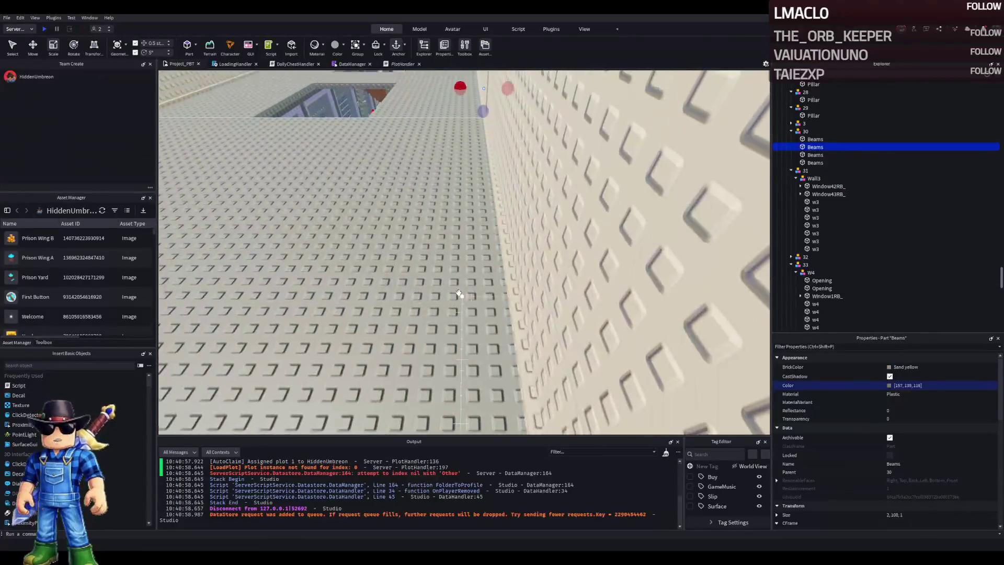
pyautogui.press('d')
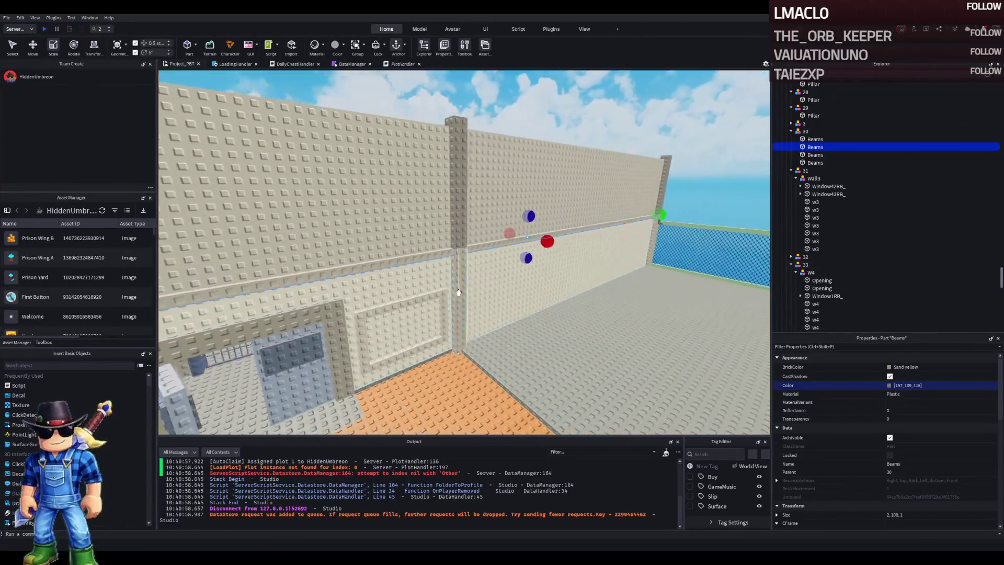
pyautogui.press('s')
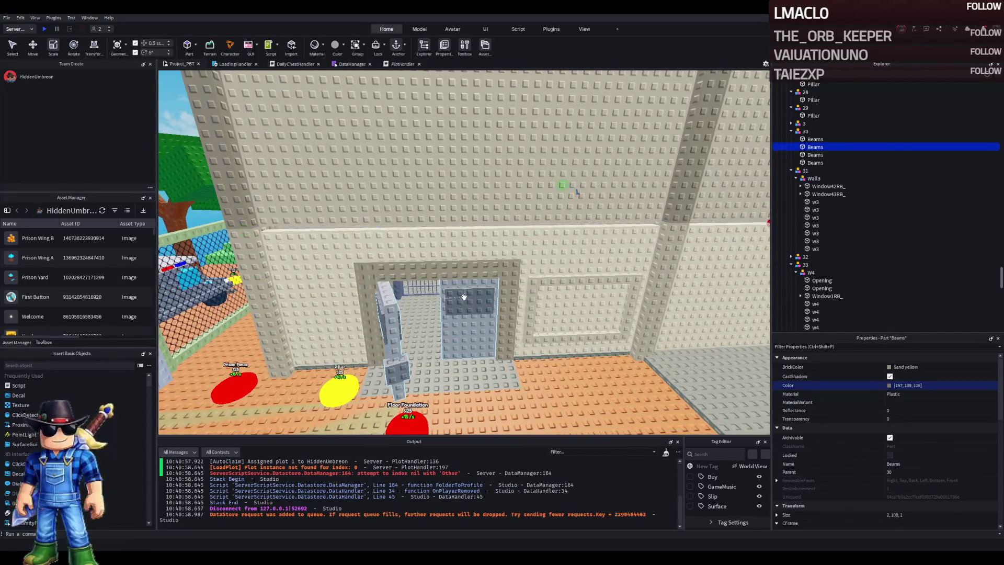
pyautogui.press('w')
pyautogui.press('w')
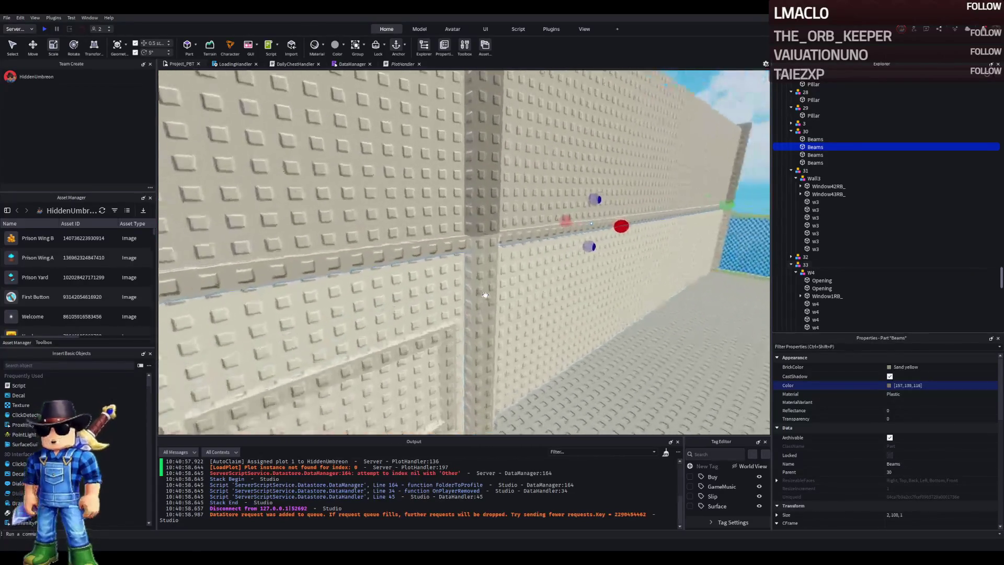
pyautogui.press('Left')
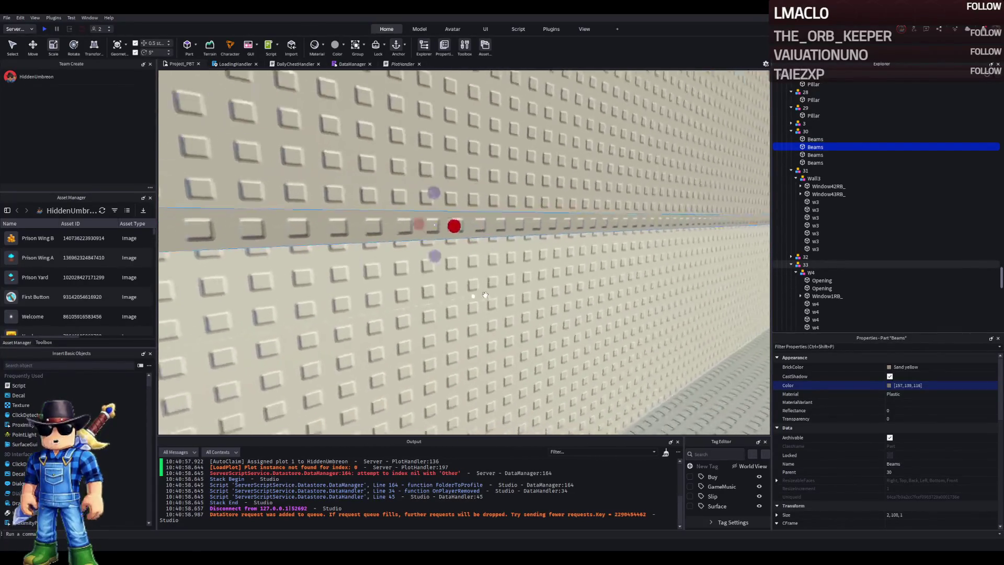
pyautogui.press('Right')
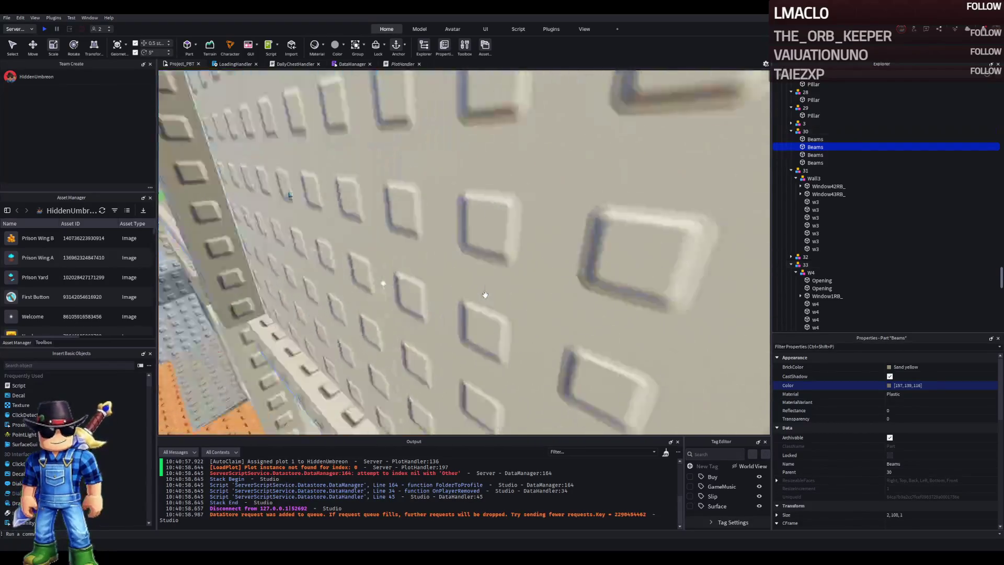
pyautogui.press('Left')
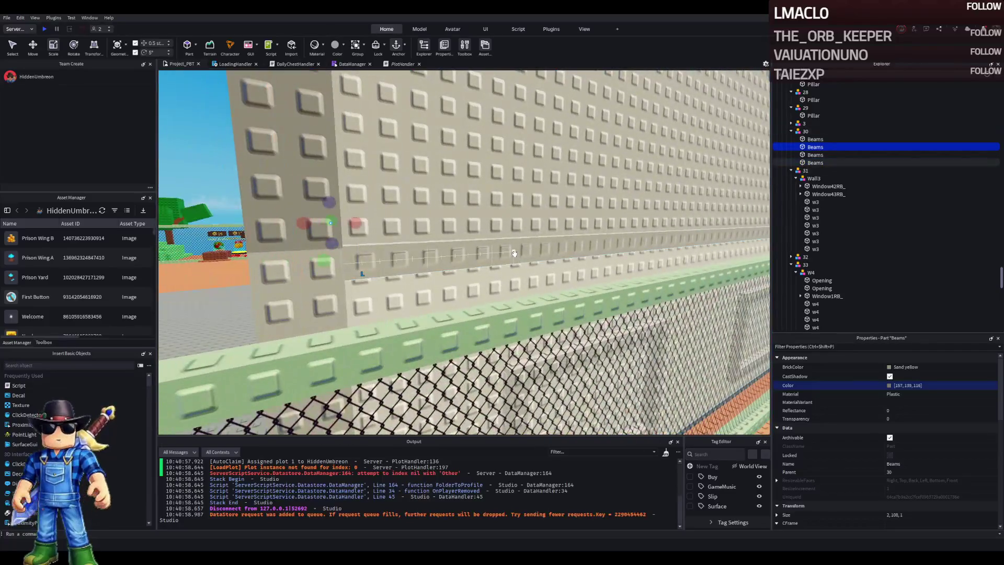
pyautogui.click(514, 253)
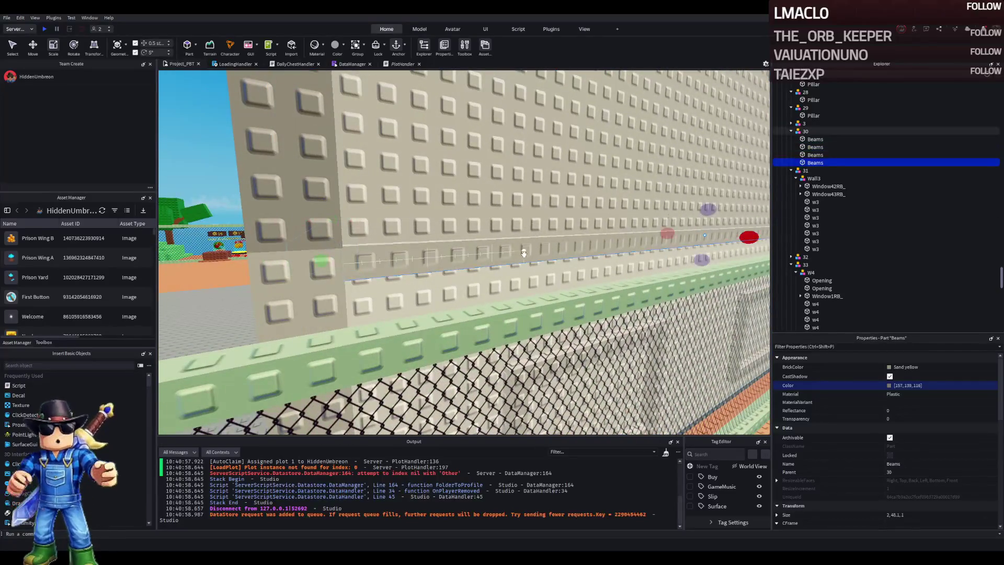
pyautogui.press('Right')
pyautogui.scroll(10, 568, 258)
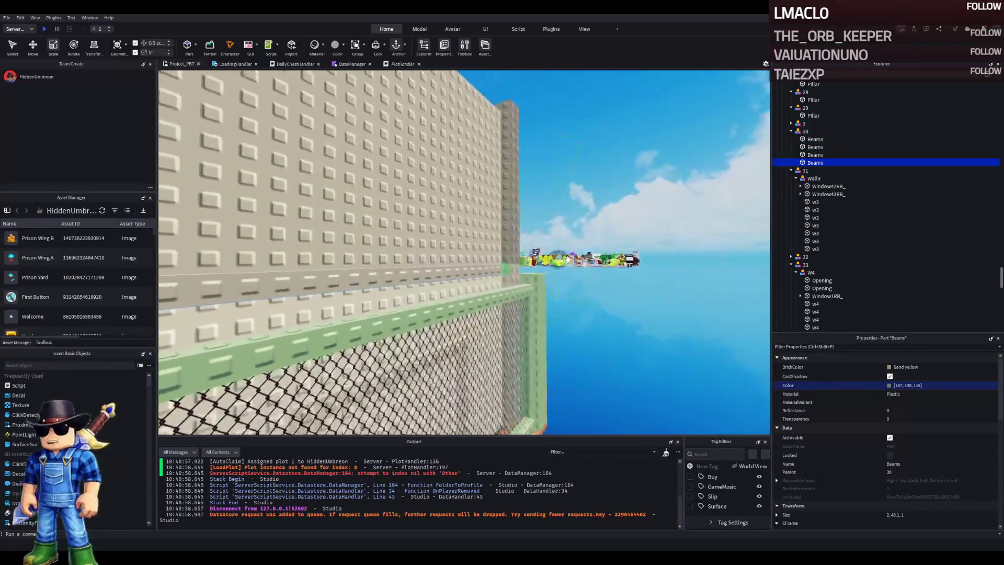
pyautogui.scroll(10, 568, 258)
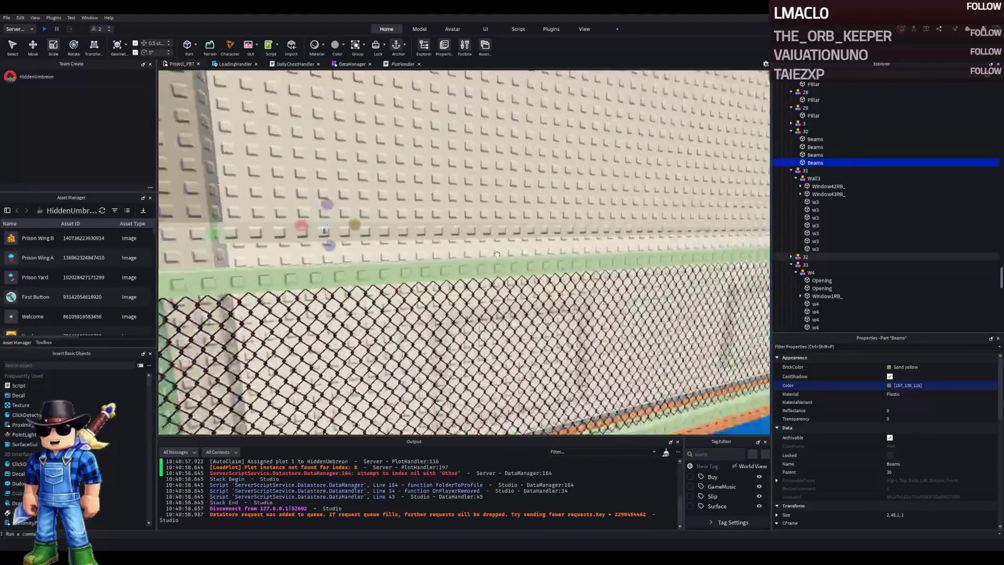
pyautogui.press('Left')
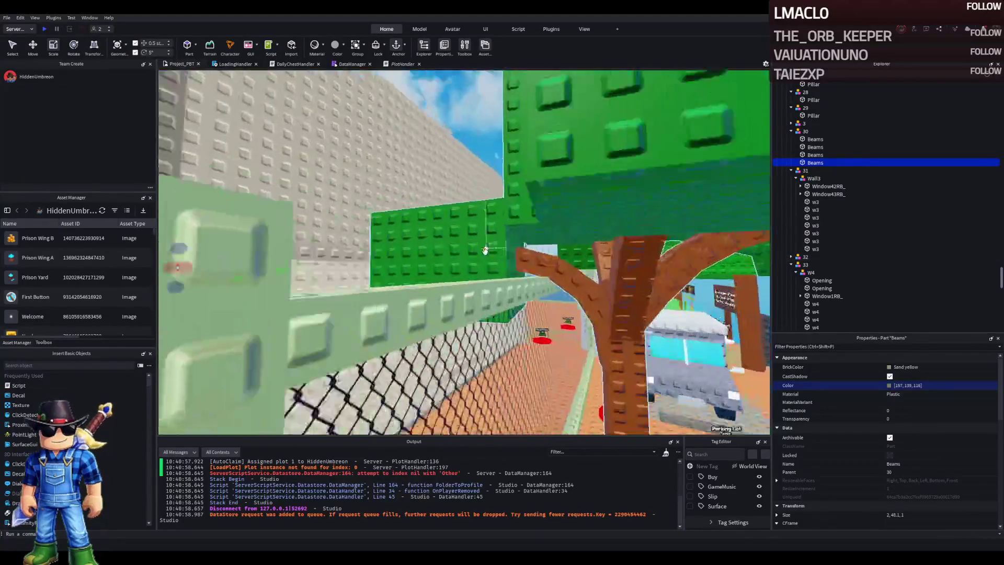
pyautogui.press('Right')
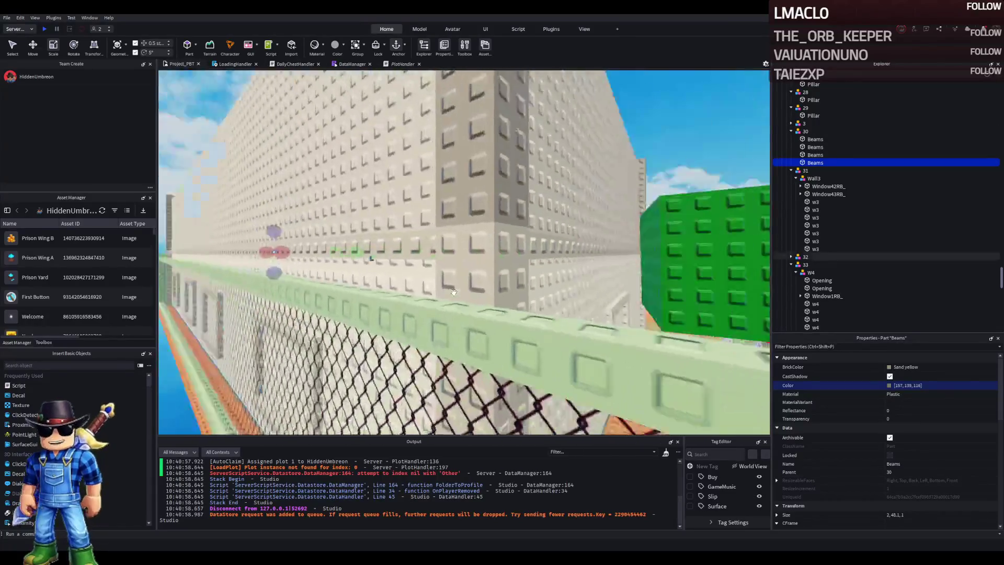
pyautogui.scroll(10, 517, 273)
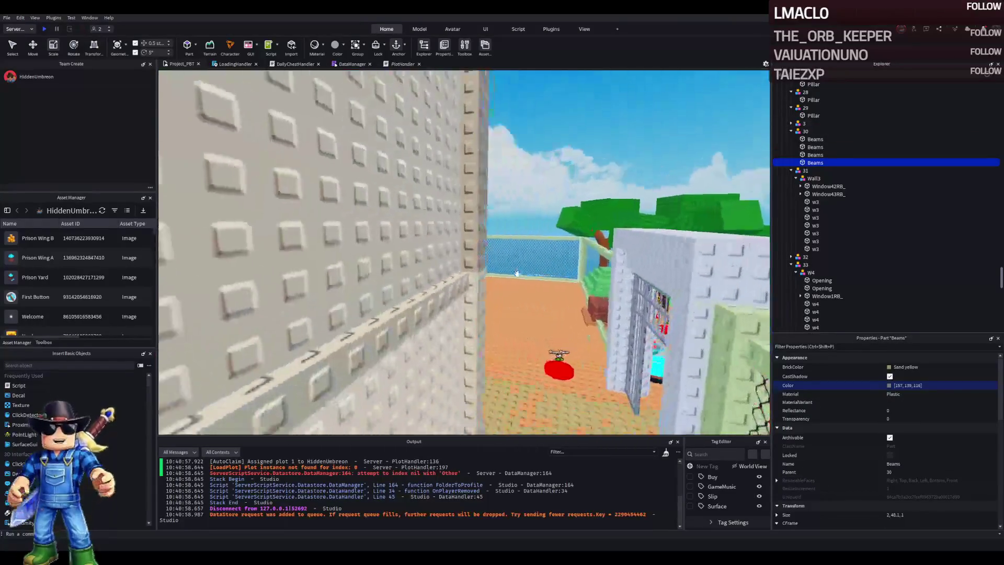
pyautogui.press('Left')
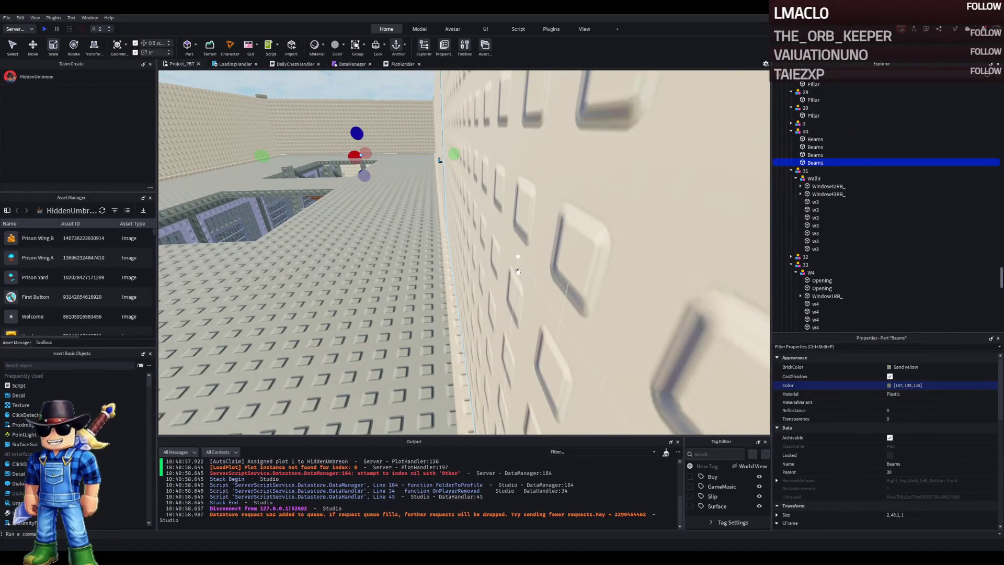
pyautogui.press('Left')
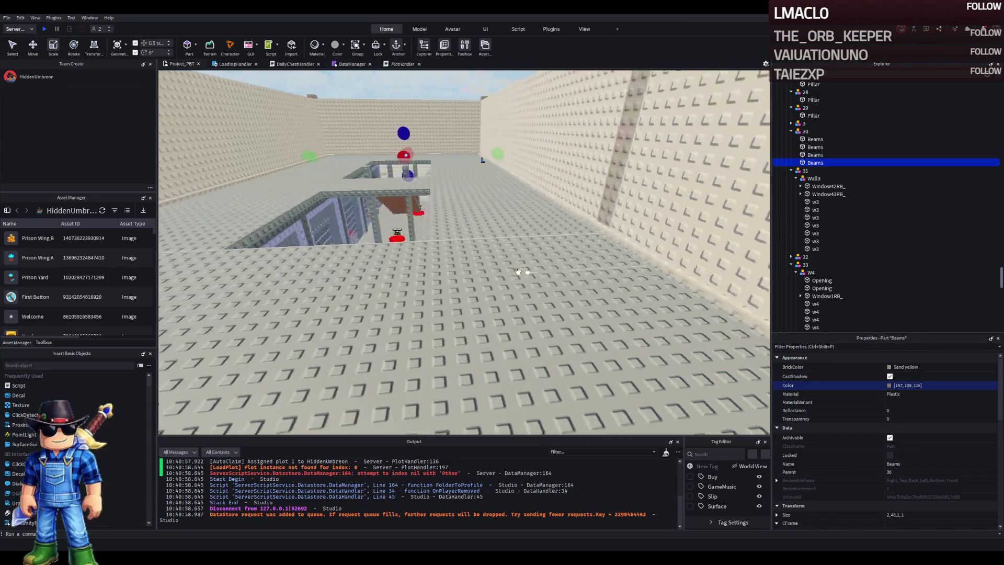
pyautogui.scroll(10, 521, 270)
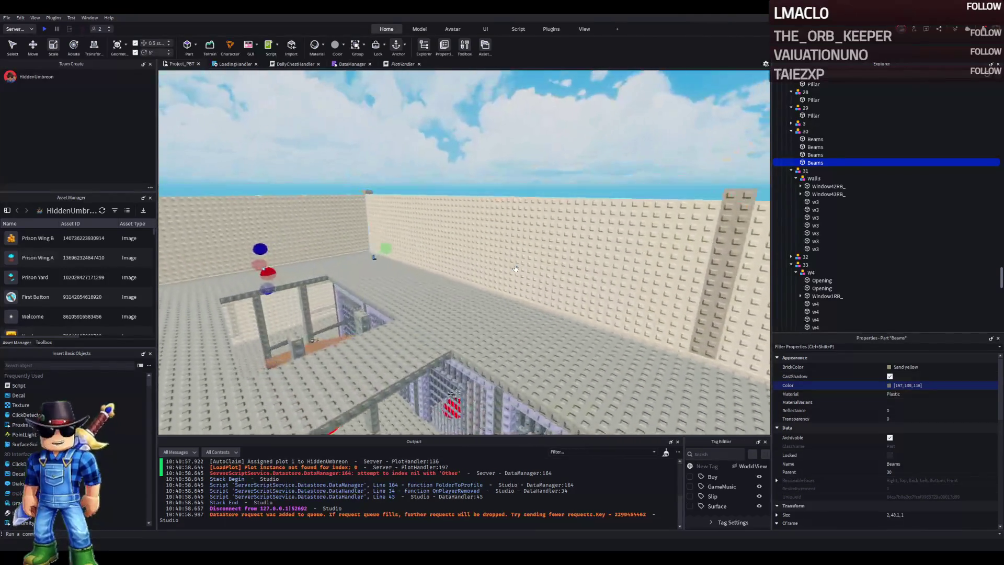
pyautogui.scroll(8, 516, 269)
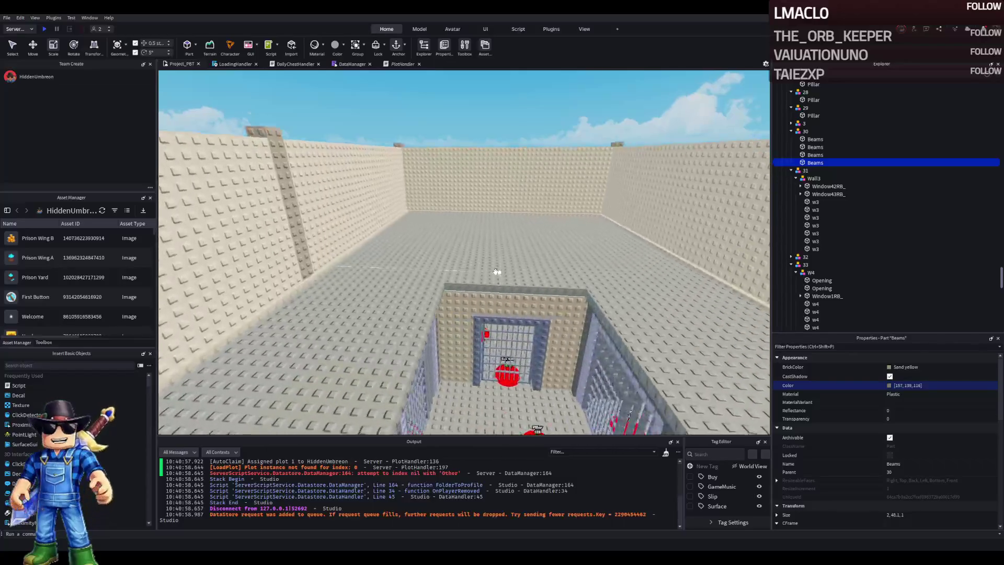
pyautogui.press('f')
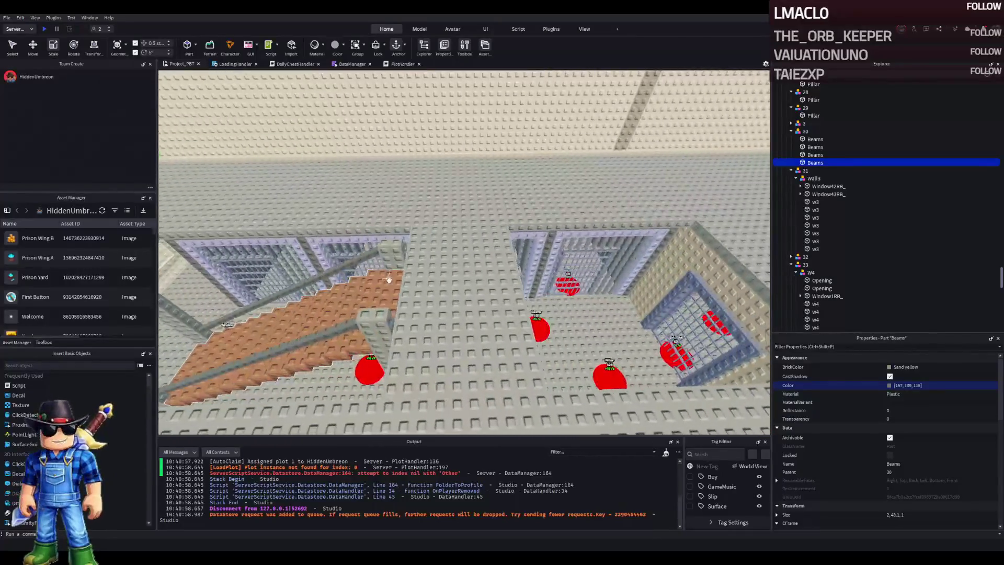
pyautogui.press('f')
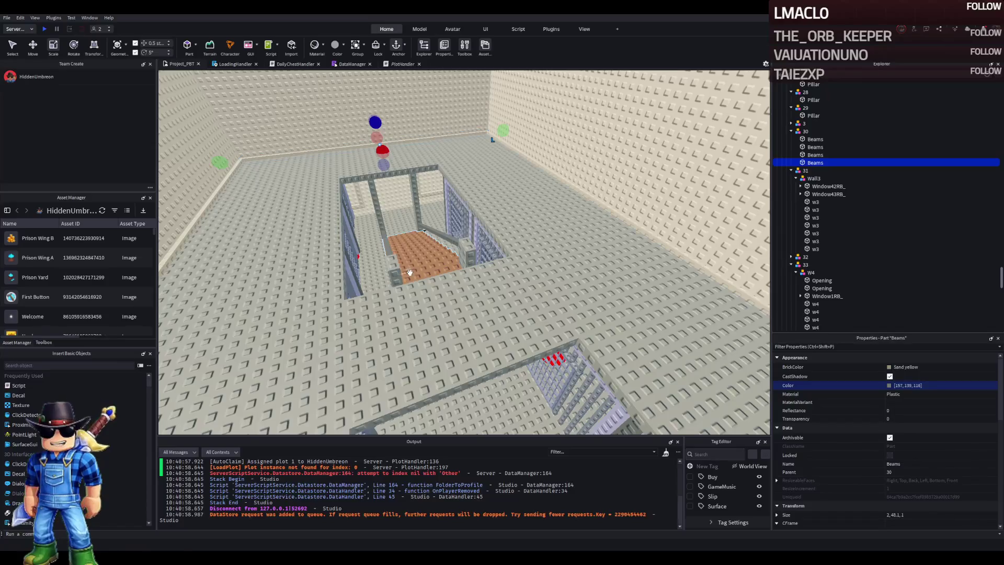
pyautogui.press('a')
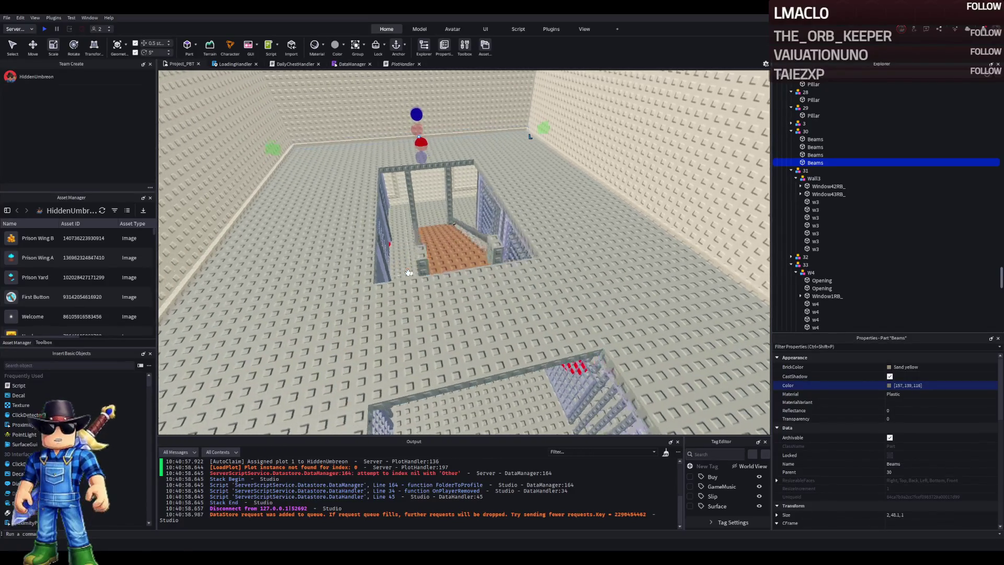
pyautogui.press('a')
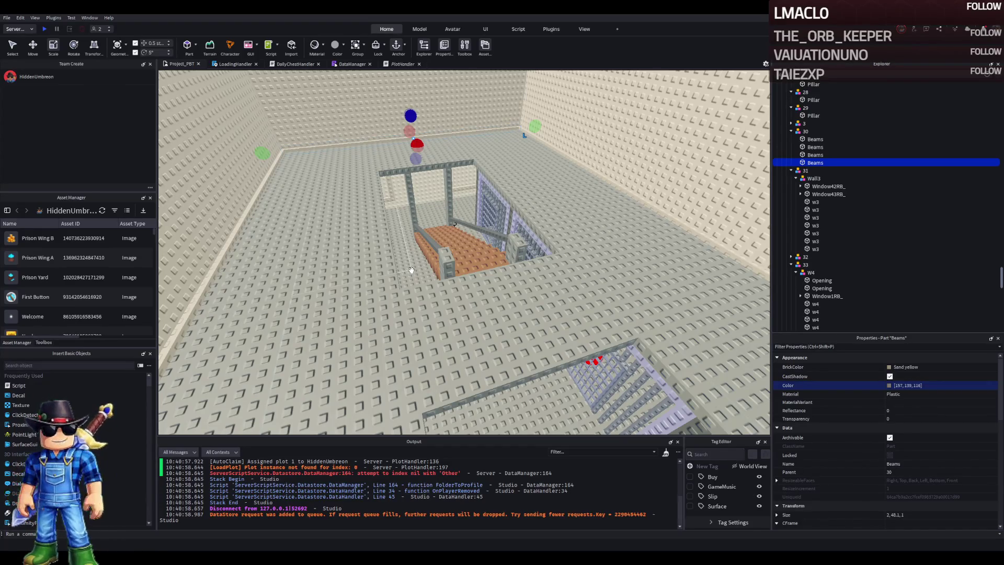
pyautogui.scroll(10, 412, 271)
pyautogui.click(410, 301)
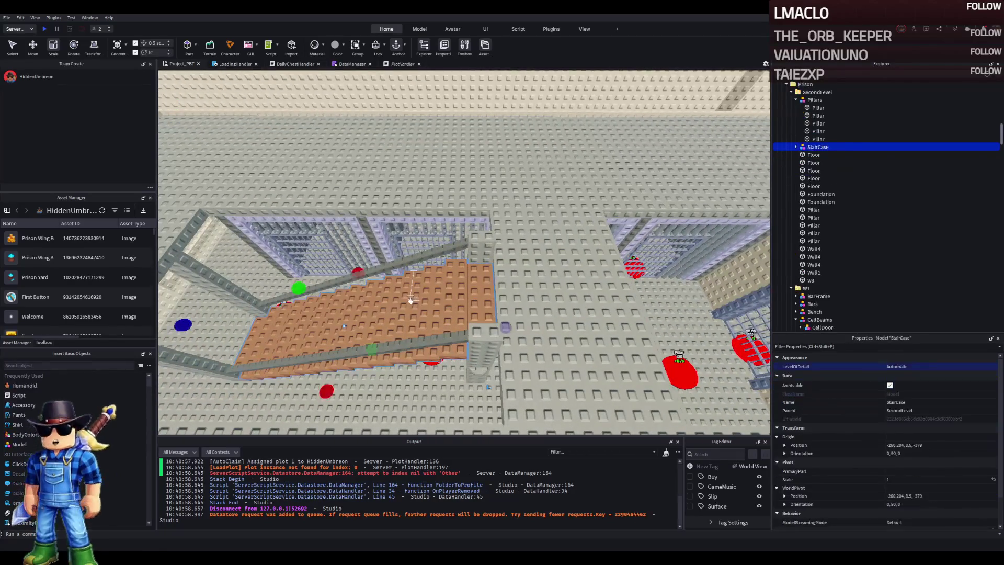
pyautogui.hotkey('ctrl', '2')
pyautogui.hotkey('ctrl', 'd')
pyautogui.moveTo(238, 263)
pyautogui.mouseDown()
pyautogui.moveTo(442, 314)
pyautogui.moveTo(559, 314)
pyautogui.moveTo(523, 290)
pyautogui.moveTo(518, 130)
pyautogui.moveTo(501, 125)
pyautogui.moveTo(534, 150)
pyautogui.mouseUp()
pyautogui.scroll(2, 516, 314)
pyautogui.scroll(-3, 534, 150)
pyautogui.moveTo(537, 264)
pyautogui.mouseDown()
pyautogui.moveTo(523, 257)
pyautogui.moveTo(527, 230)
pyautogui.moveTo(549, 228)
pyautogui.moveTo(559, 201)
pyautogui.moveTo(554, 215)
pyautogui.mouseUp()
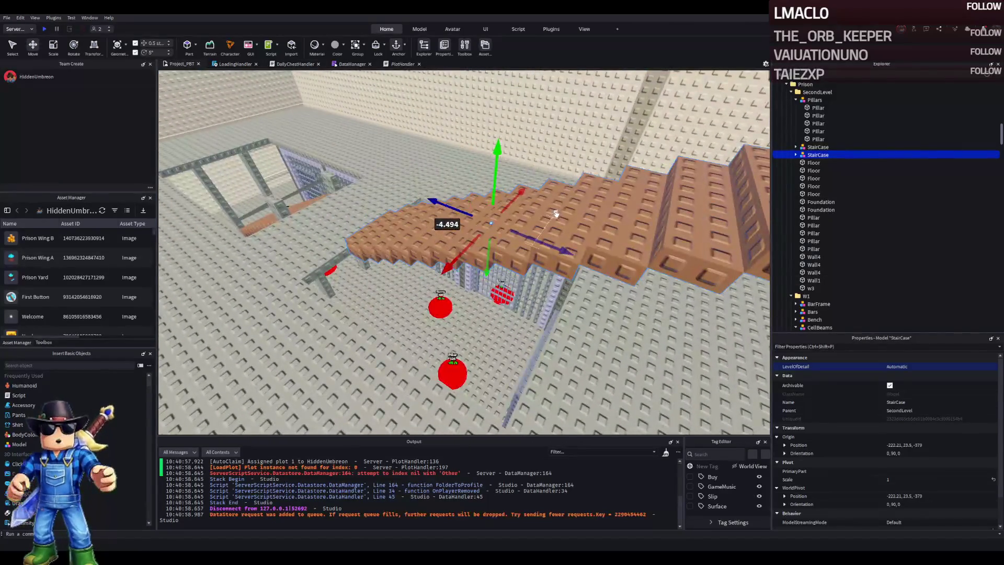
pyautogui.press('Delete')
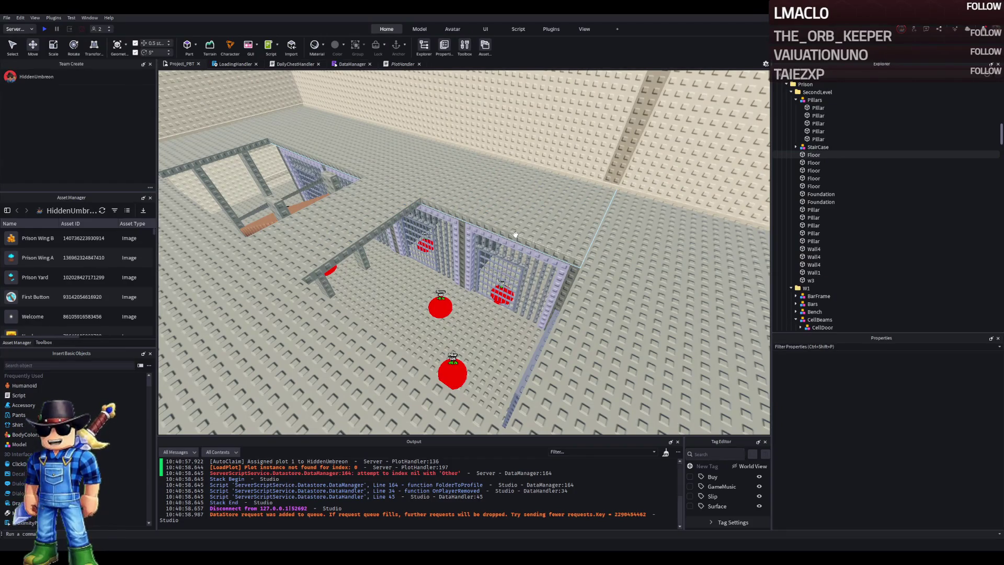
pyautogui.moveTo(515, 234)
pyautogui.mouseDown()
pyautogui.moveTo(475, 164)
pyautogui.moveTo(472, 229)
pyautogui.mouseUp()
pyautogui.press('s')
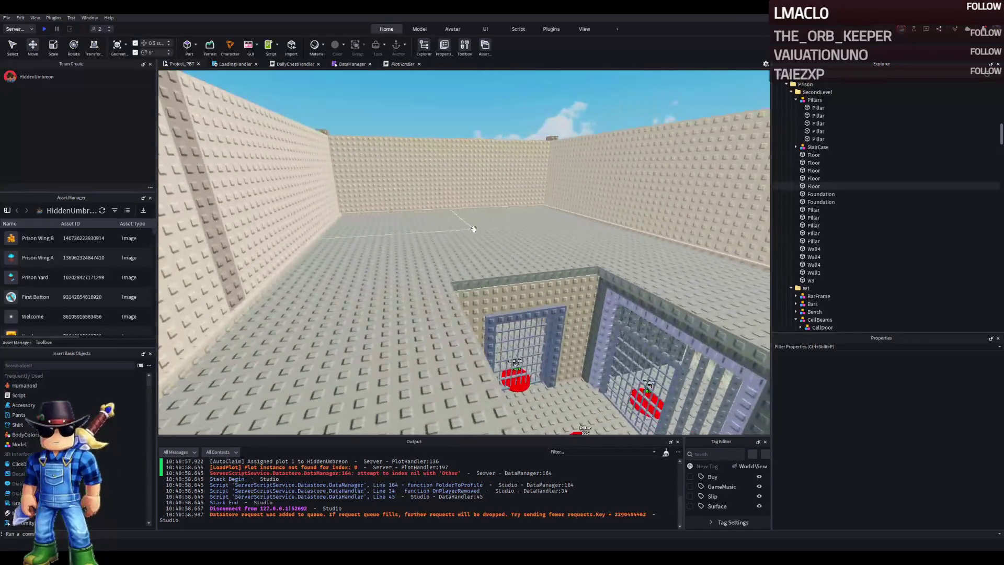
pyautogui.press('s')
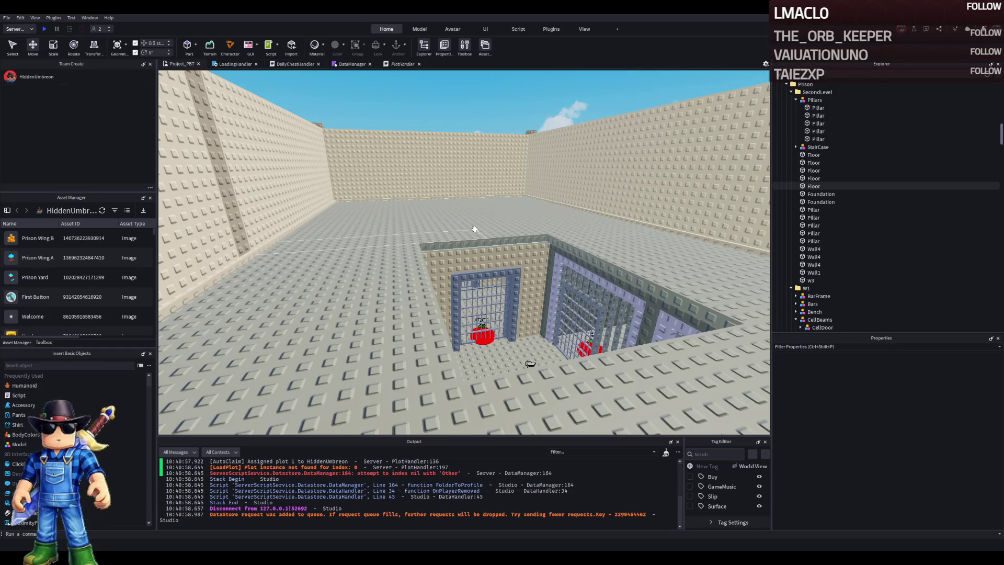
pyautogui.press('e')
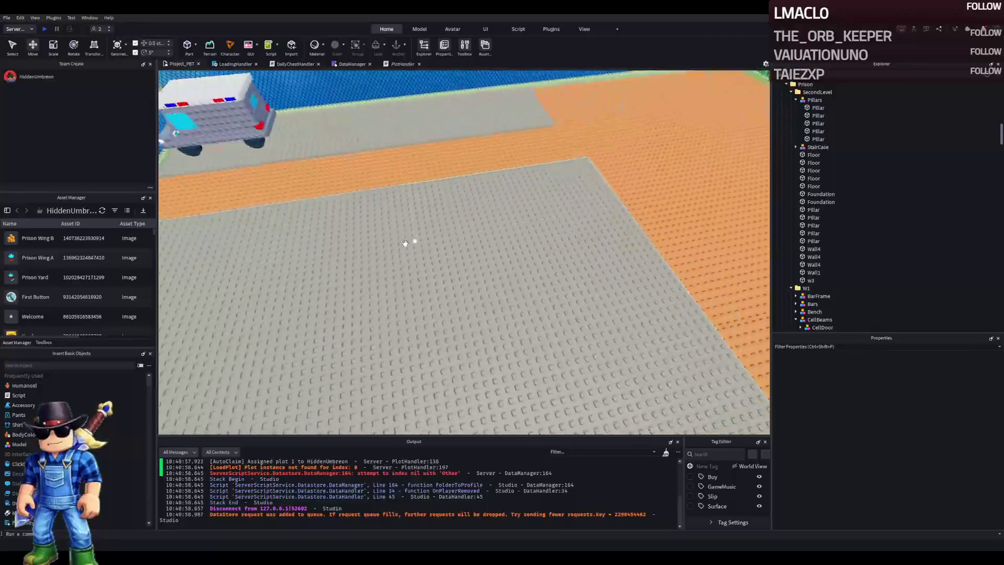
pyautogui.press('s')
pyautogui.press('w')
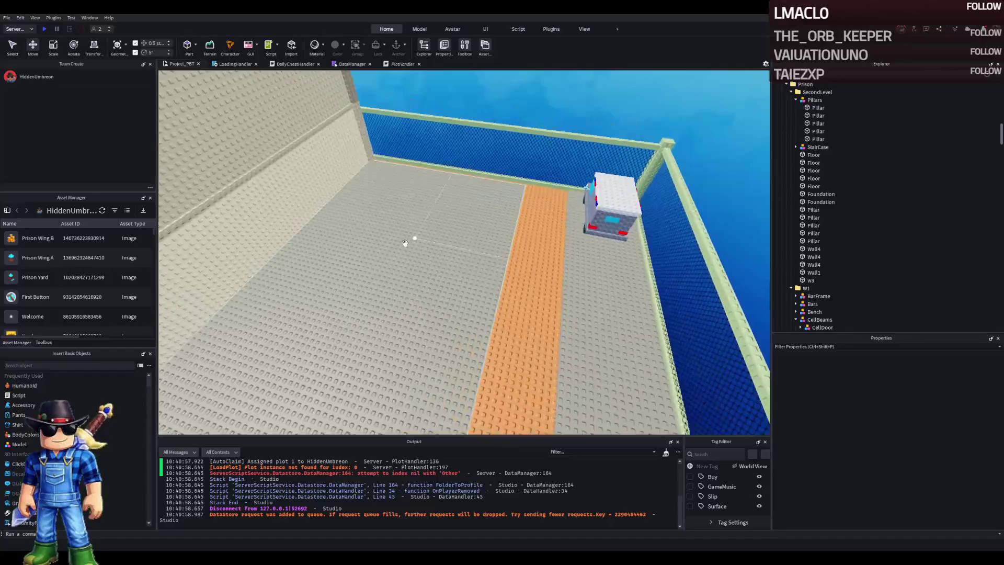
pyautogui.press('s')
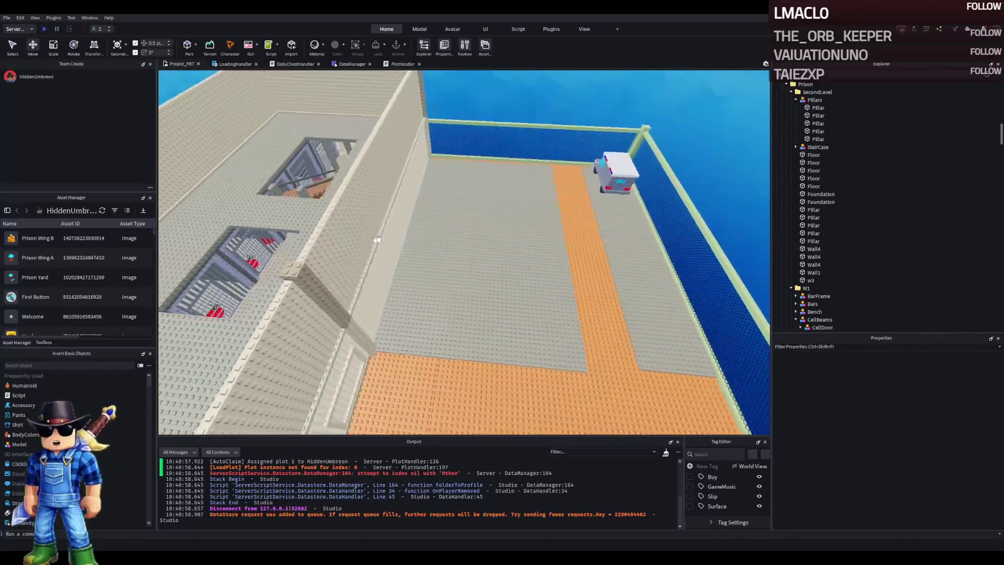
pyautogui.press('d')
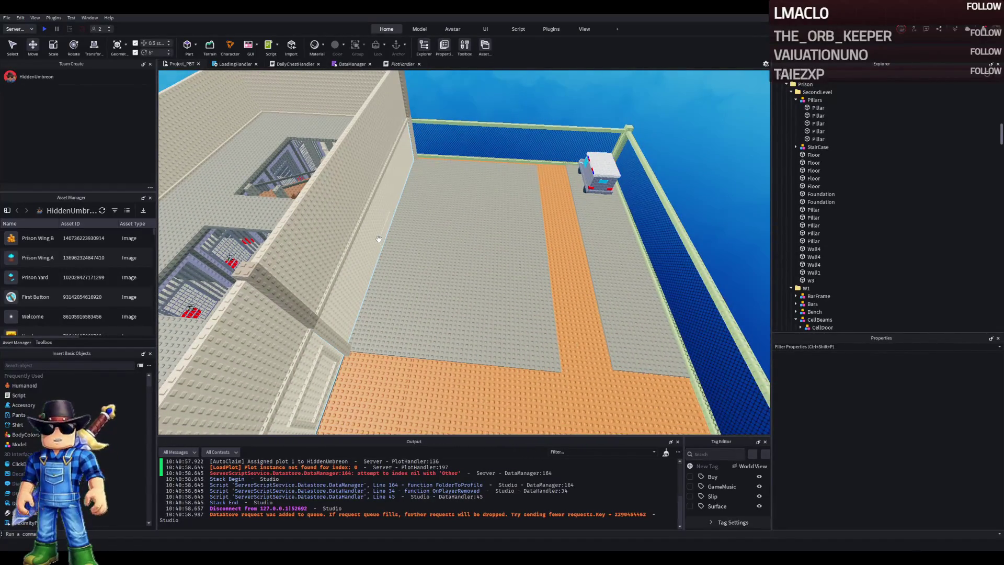
pyautogui.press('a')
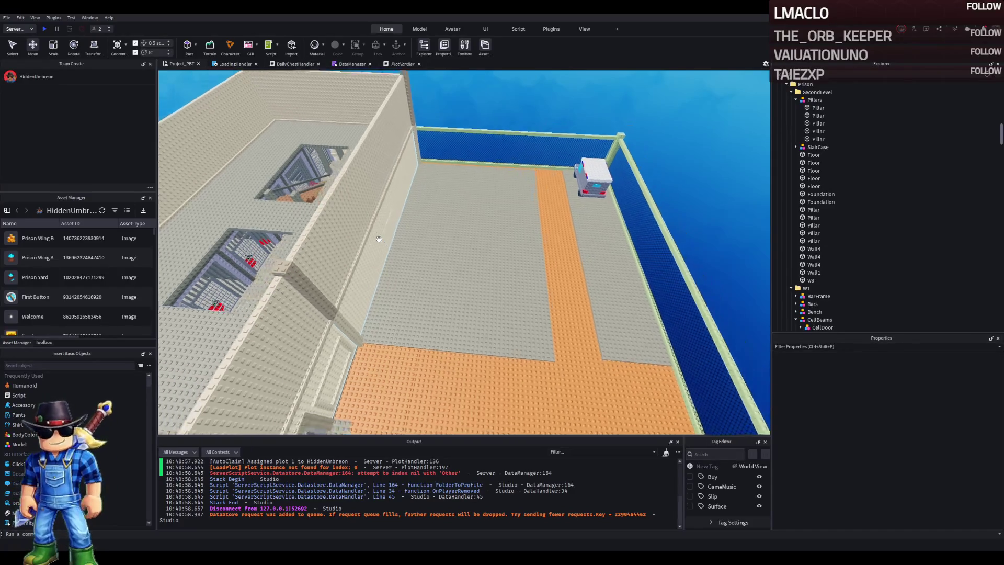
pyautogui.press('w')
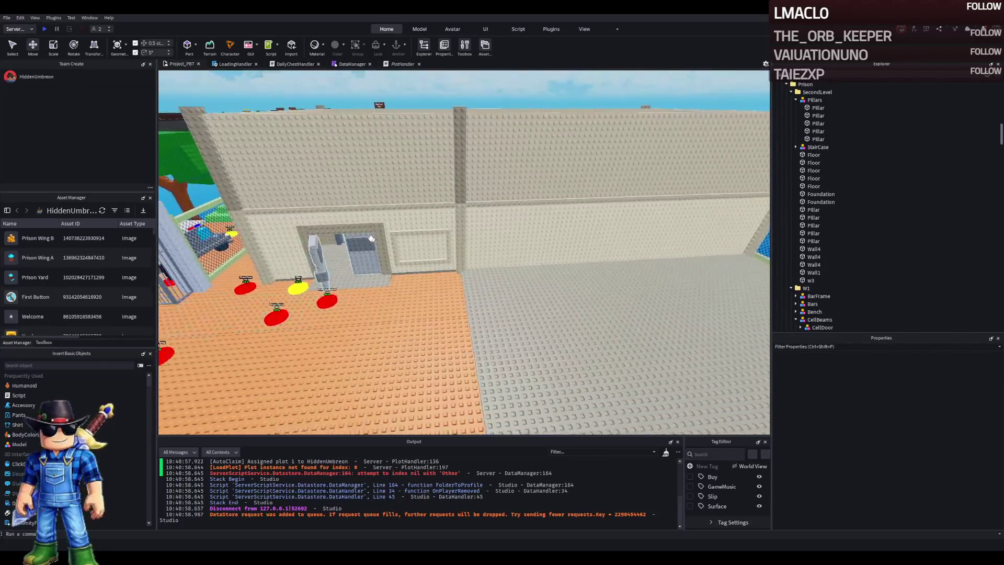
pyautogui.press('s')
pyautogui.press('s')
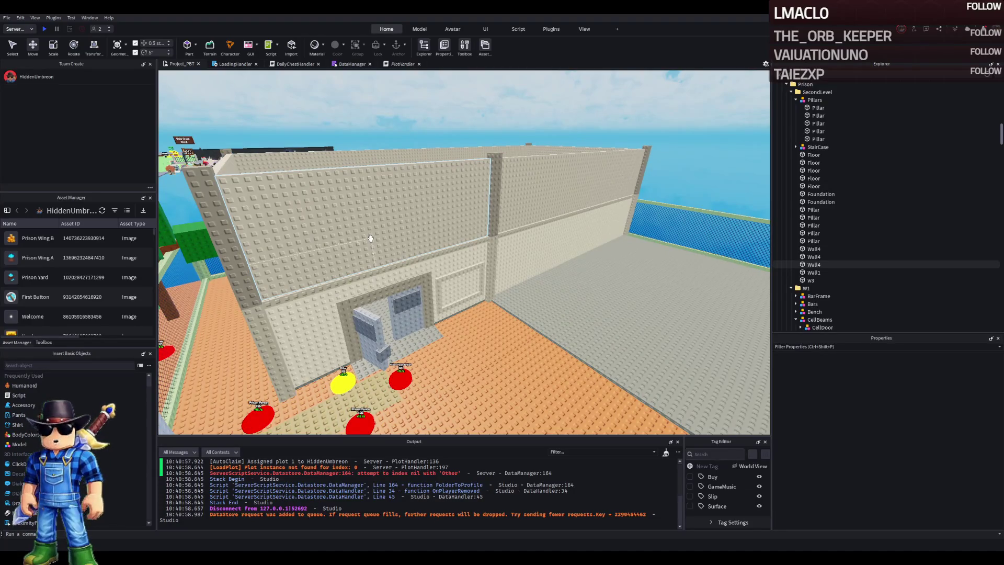
pyautogui.press('d')
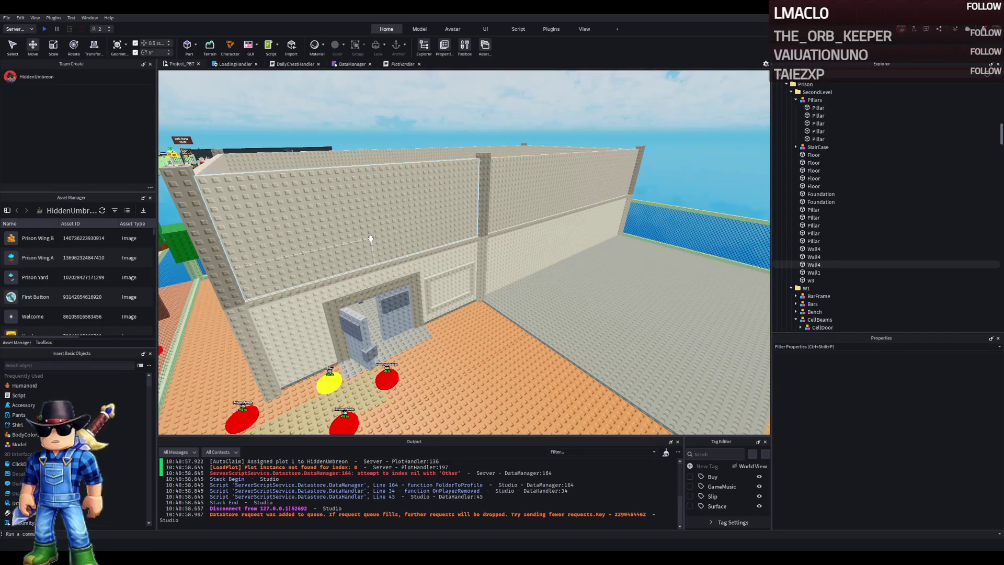
pyautogui.press('q')
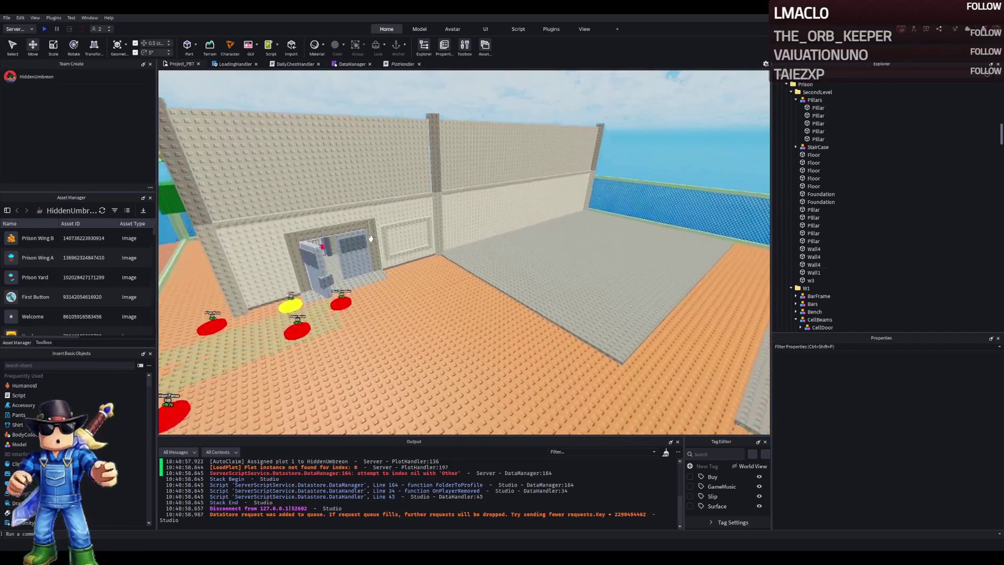
pyautogui.press('d')
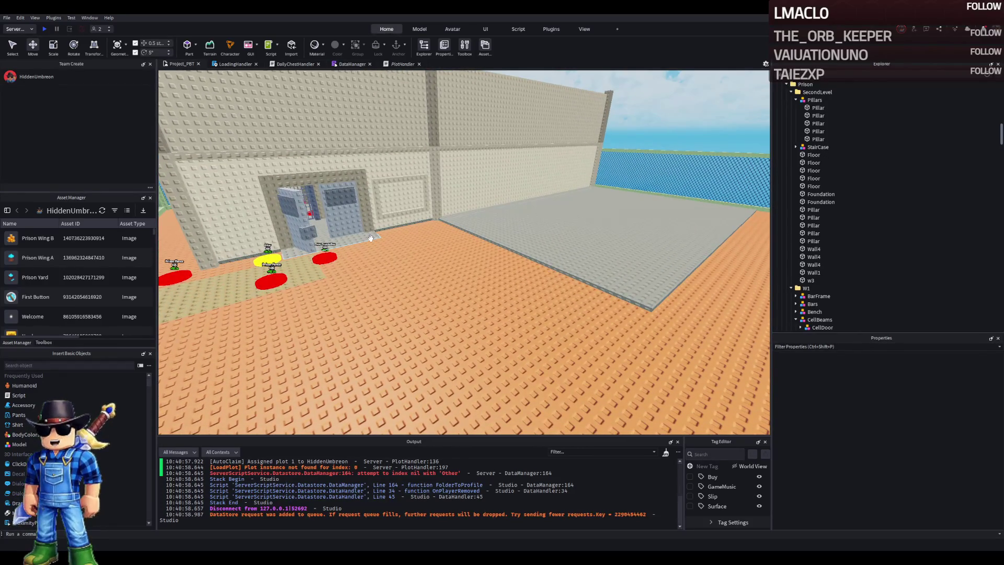
pyautogui.press('w')
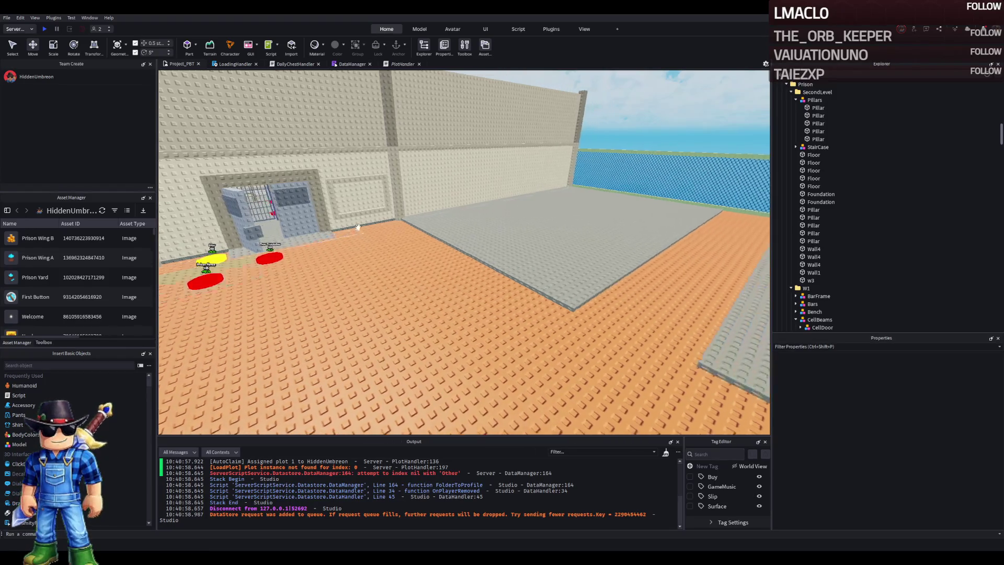
pyautogui.press('e')
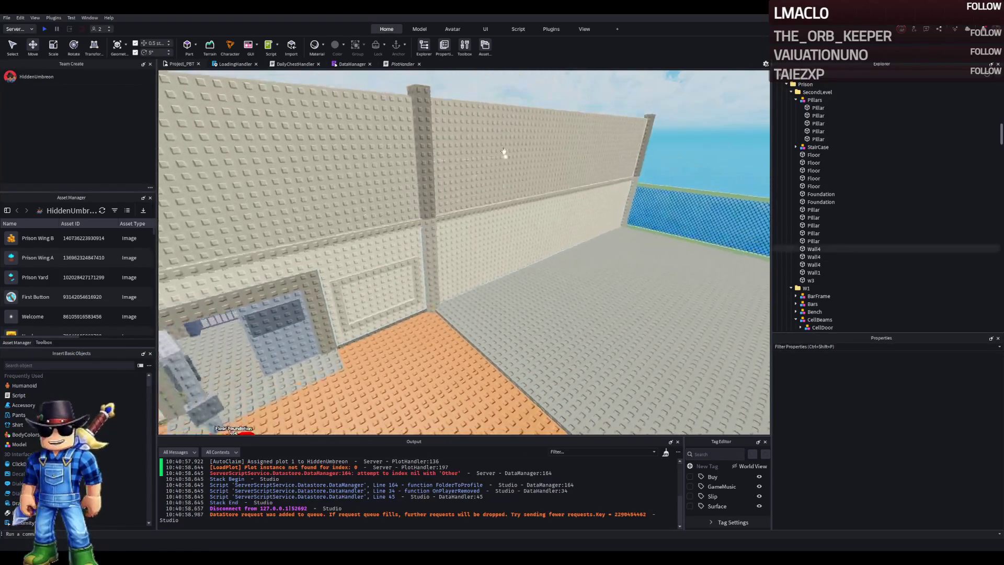
pyautogui.press('q')
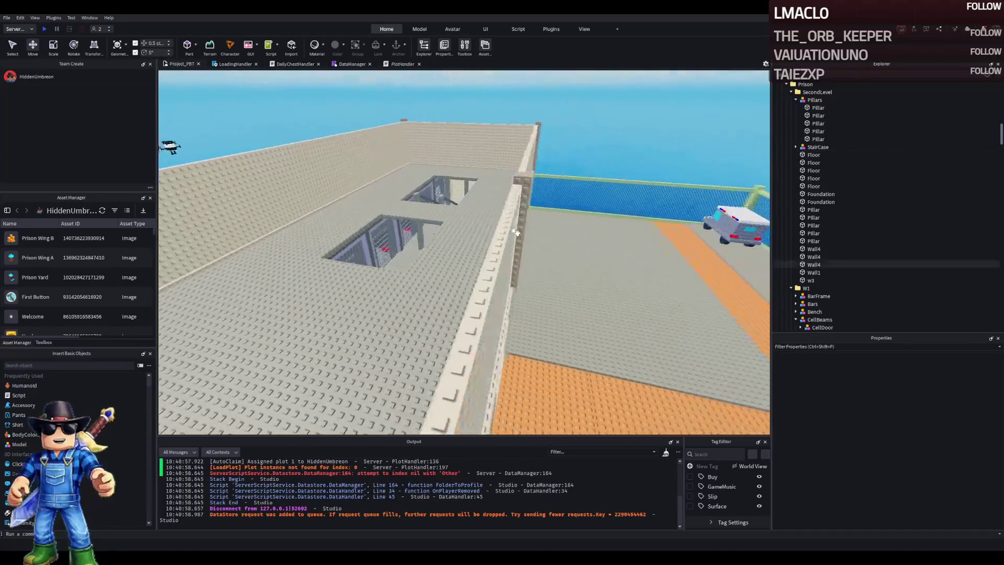
pyautogui.press('w')
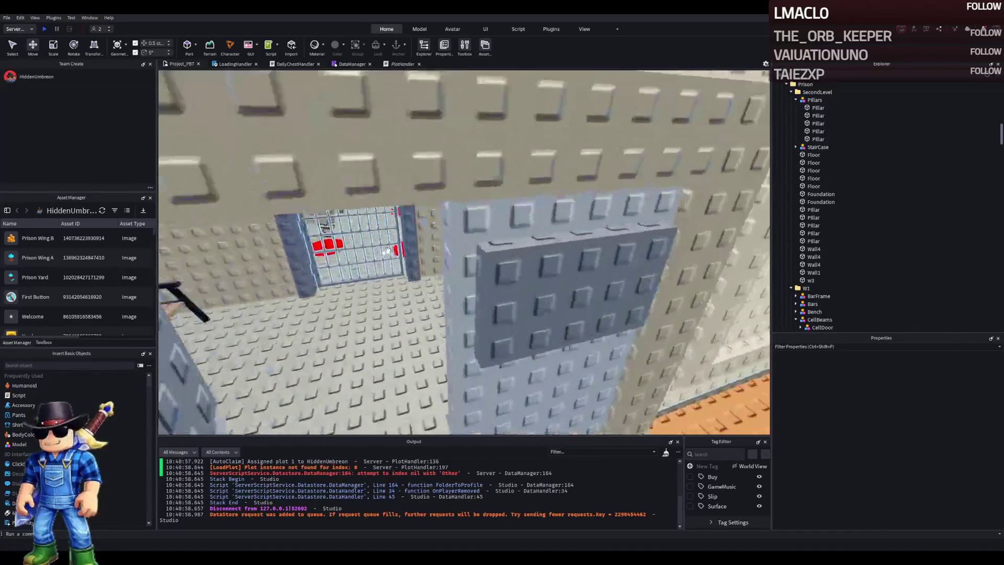
pyautogui.press('s')
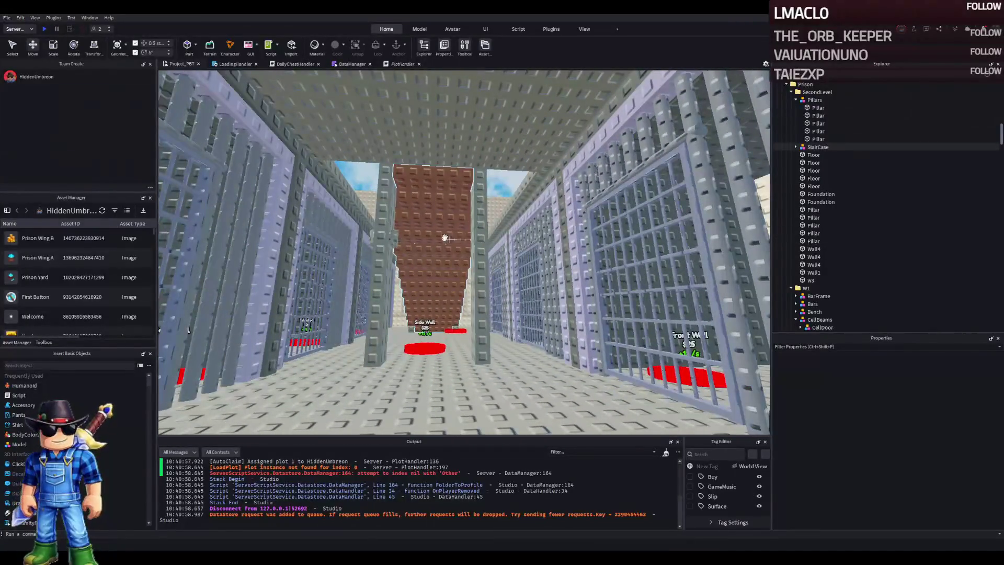
pyautogui.press('d')
pyautogui.press('w')
pyautogui.press('e')
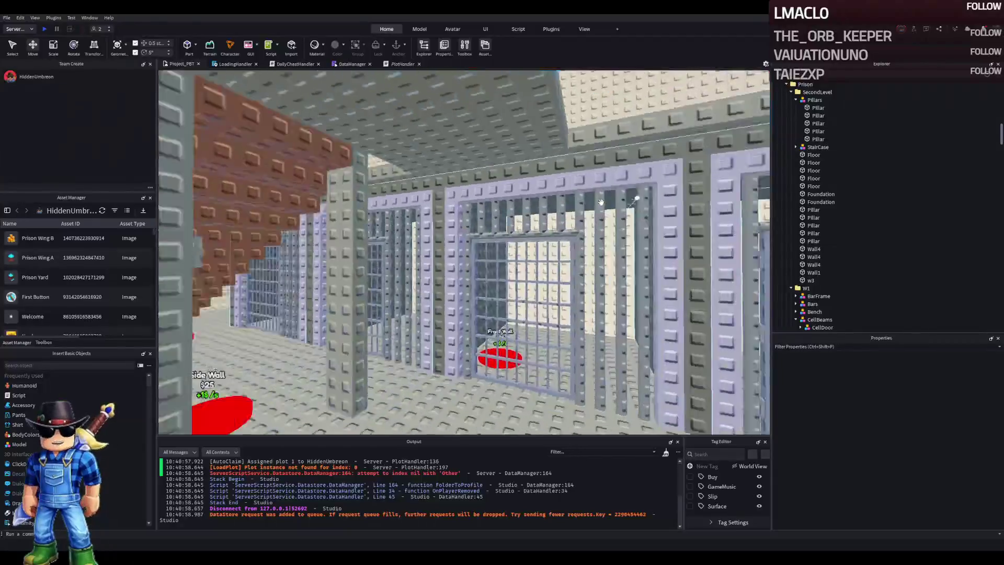
pyautogui.press('w')
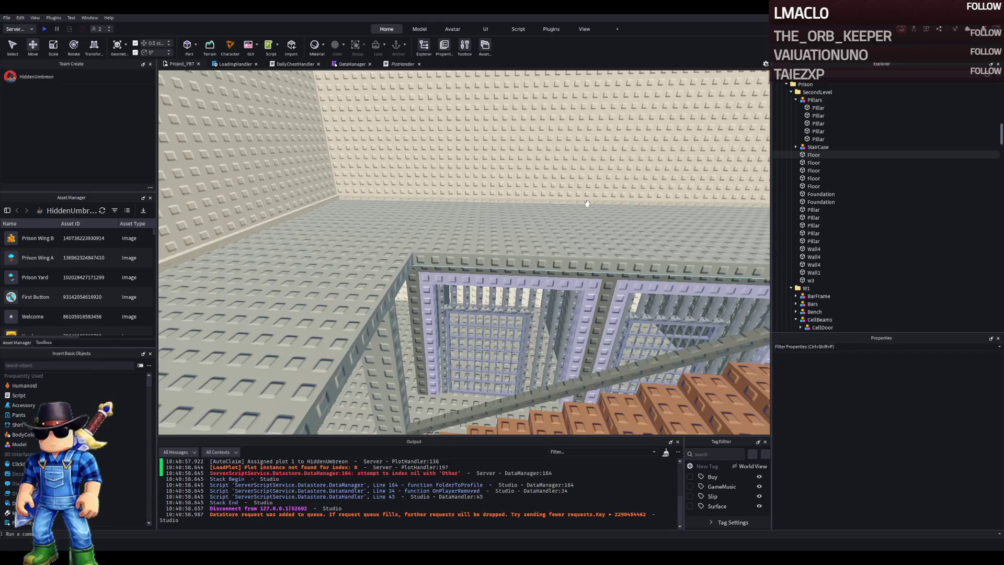
pyautogui.press('d')
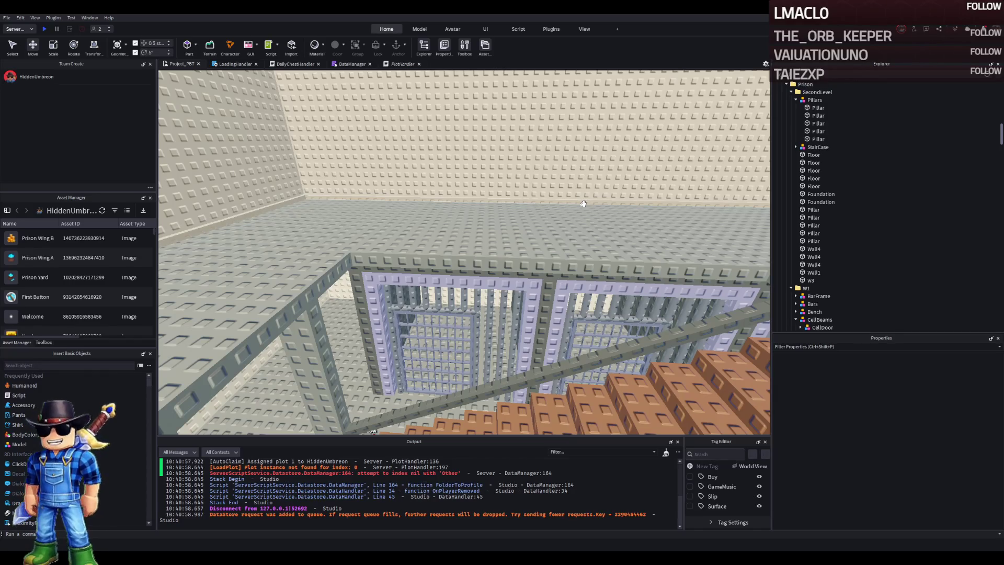
pyautogui.scroll(-5, 581, 204)
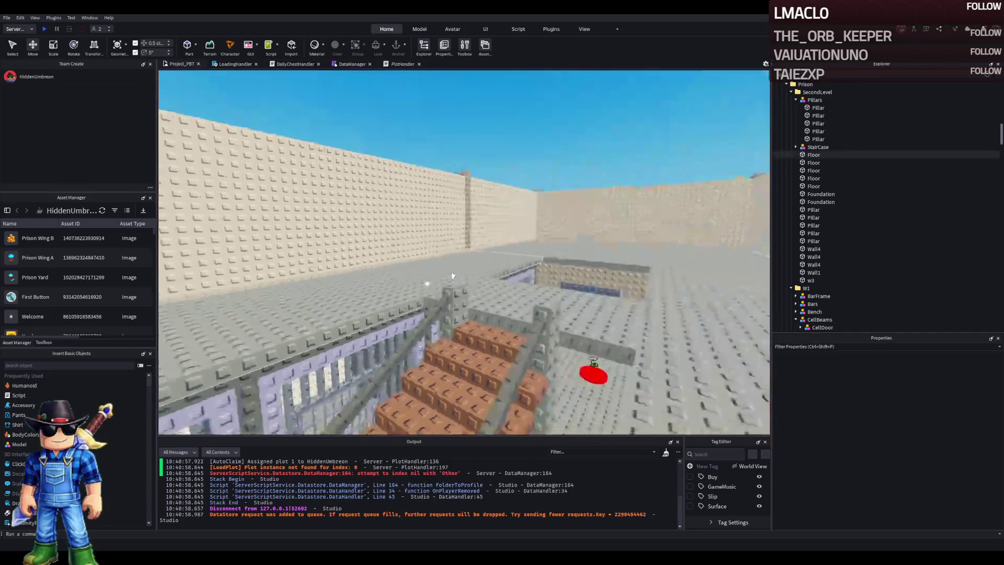
pyautogui.scroll(10, 451, 276)
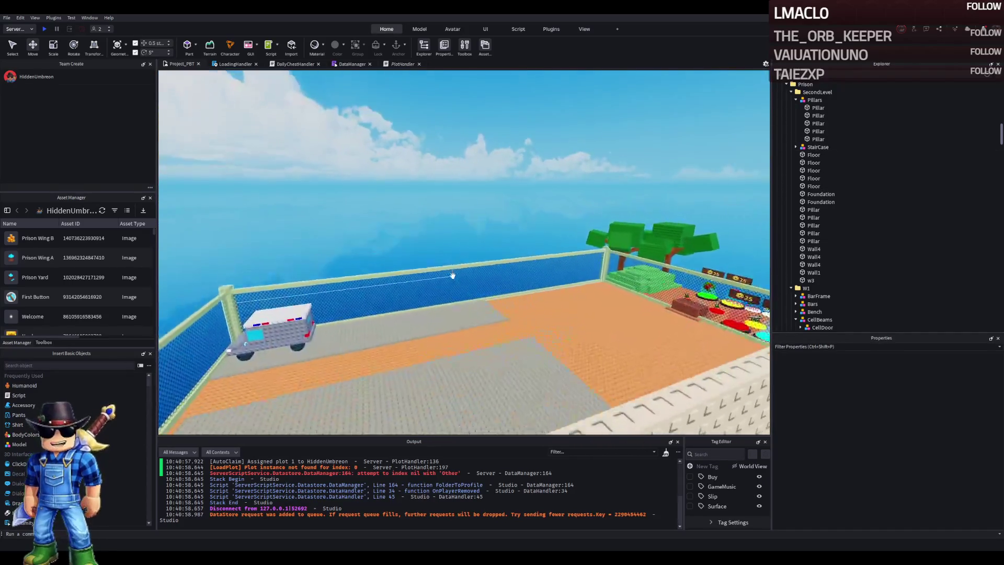
pyautogui.scroll(2, 399, 267)
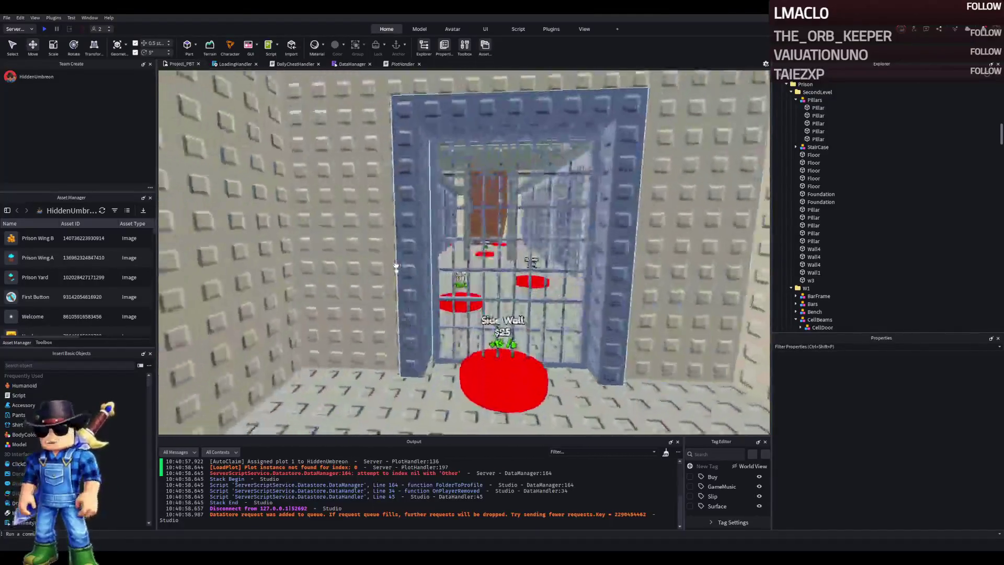
pyautogui.rightClick(396, 265)
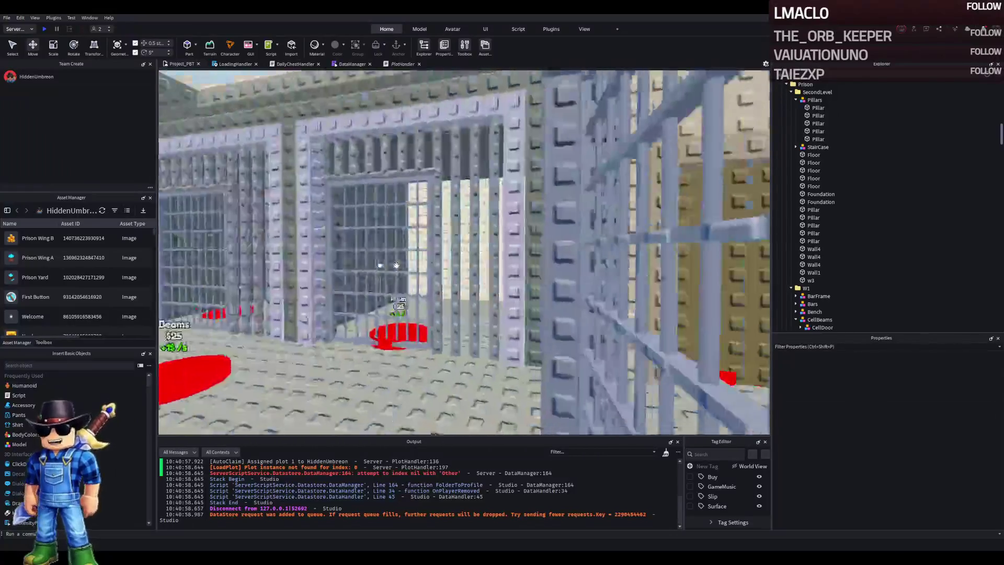
pyautogui.rightClick(396, 266)
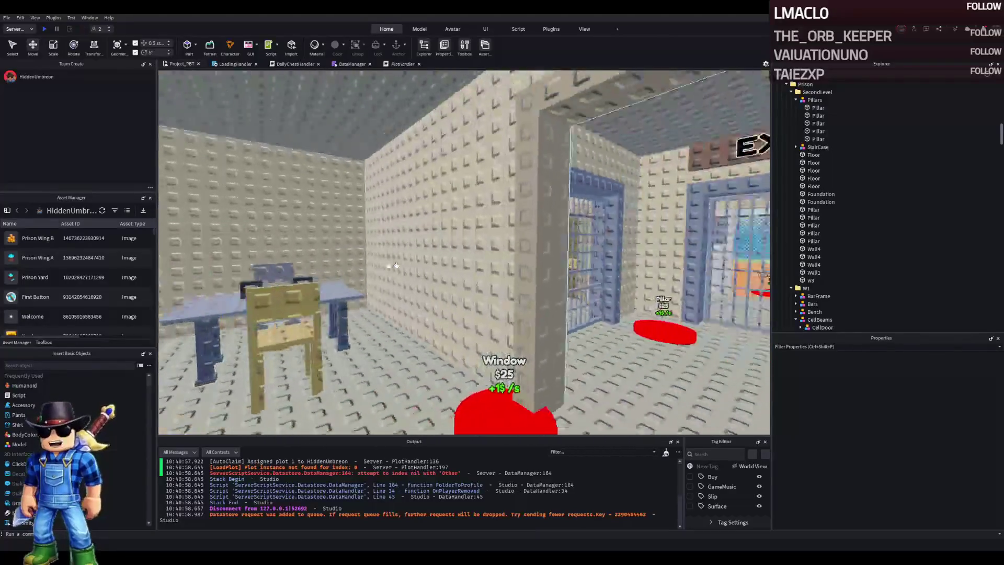
pyautogui.press('w')
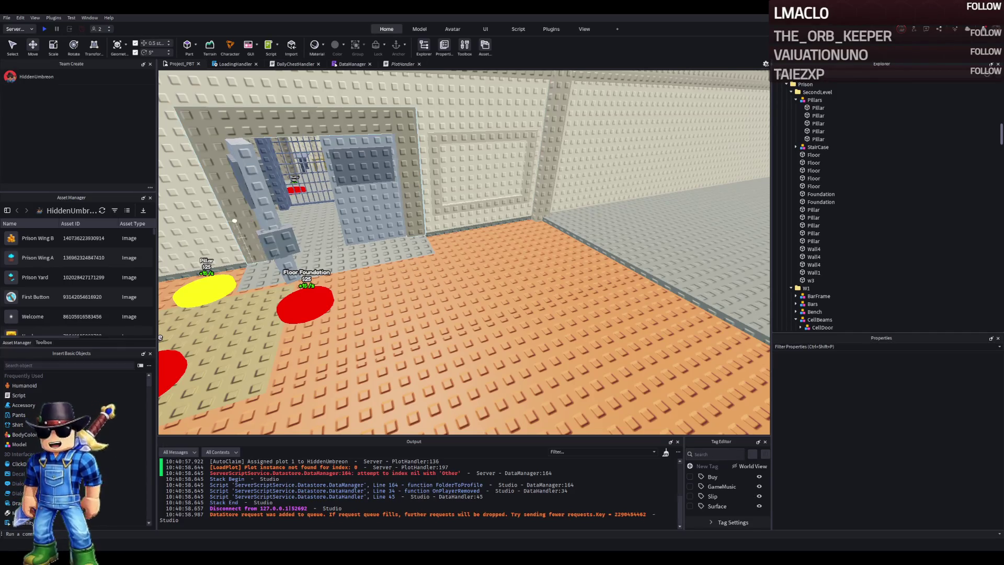
pyautogui.press('w')
pyautogui.press('d')
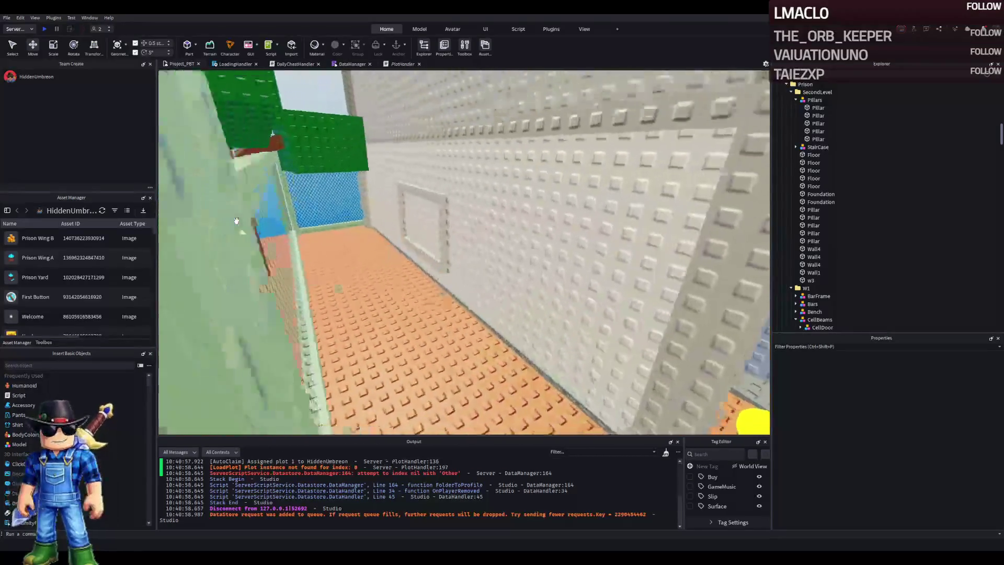
pyautogui.press('a')
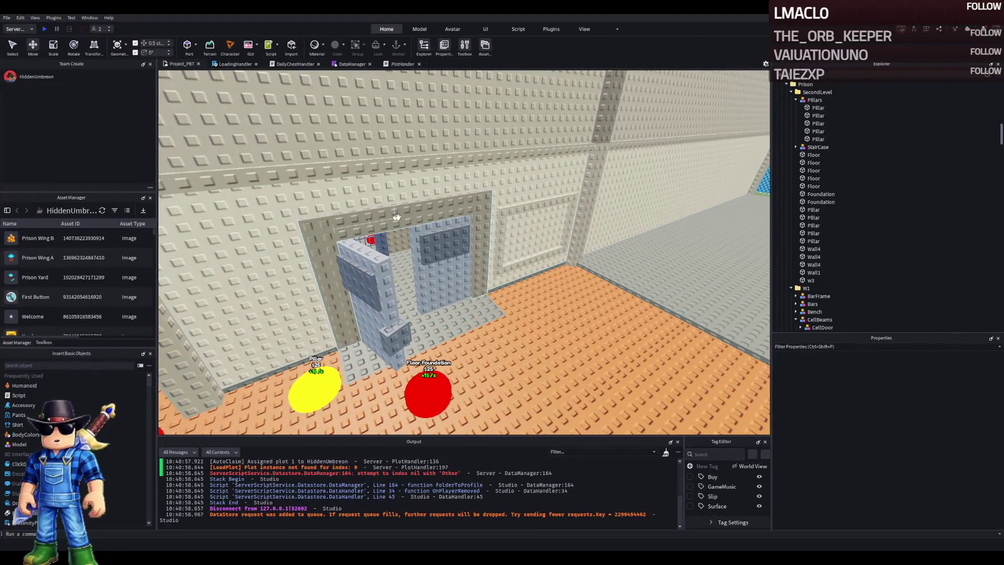
pyautogui.press('w')
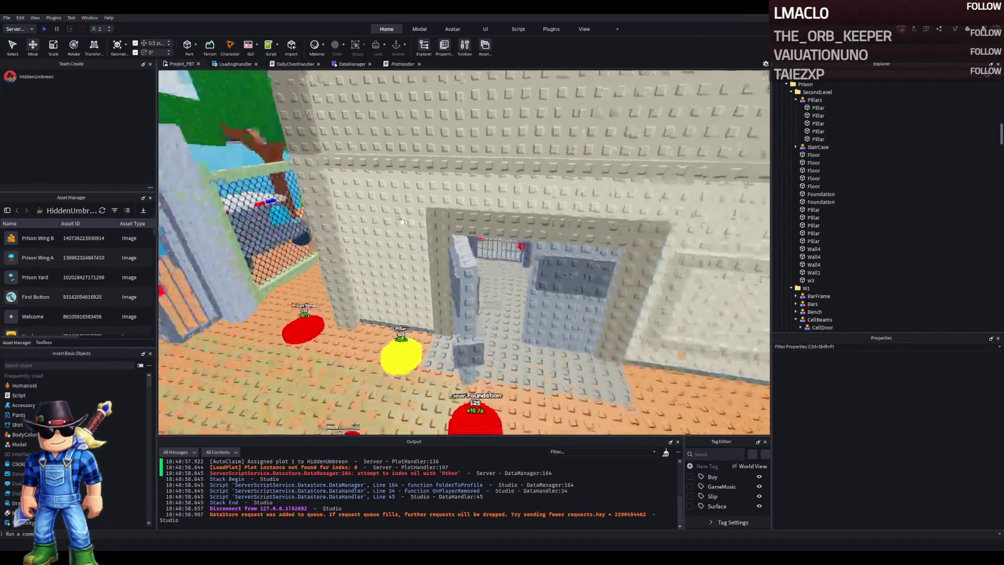
pyautogui.press('s')
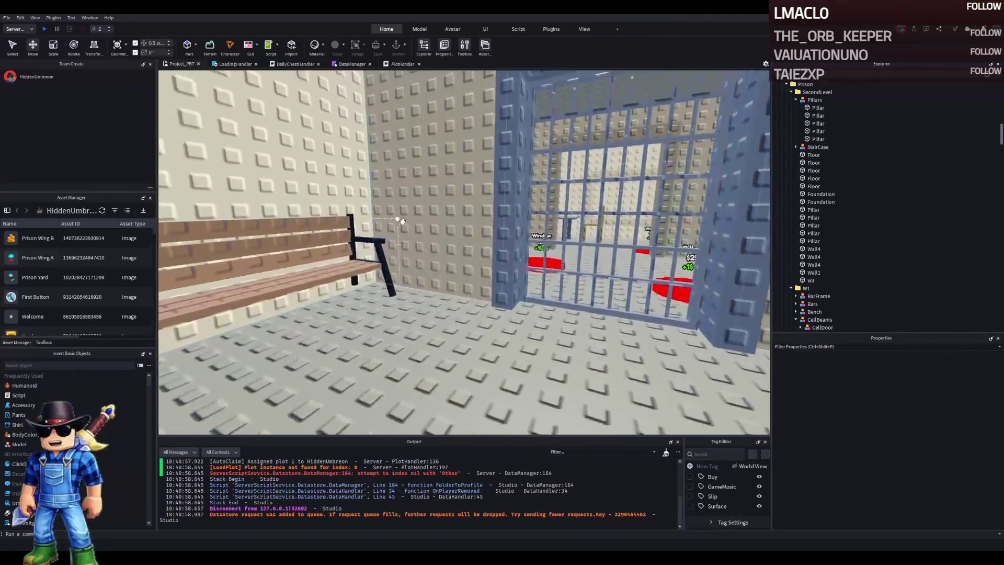
pyautogui.press('w')
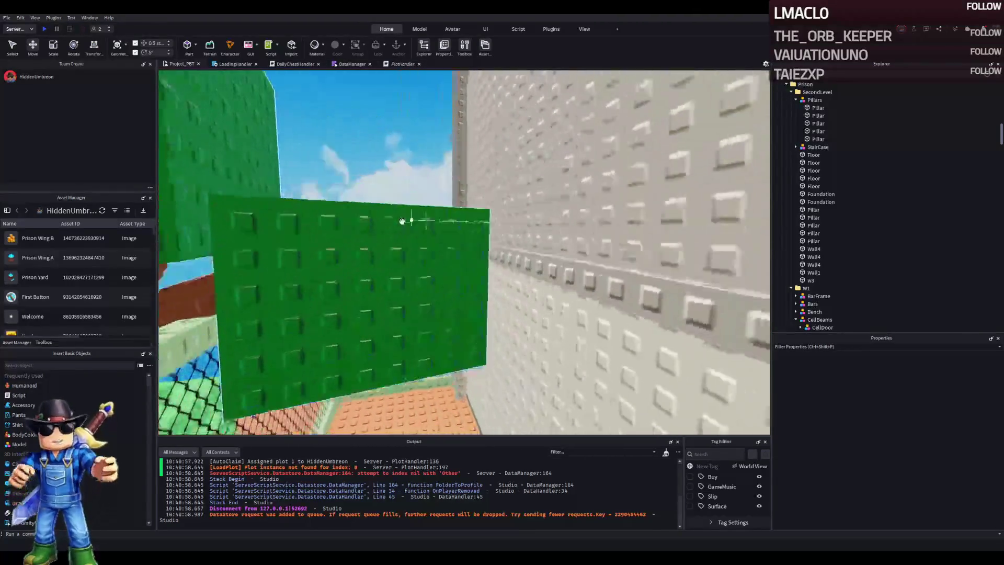
pyautogui.press('w')
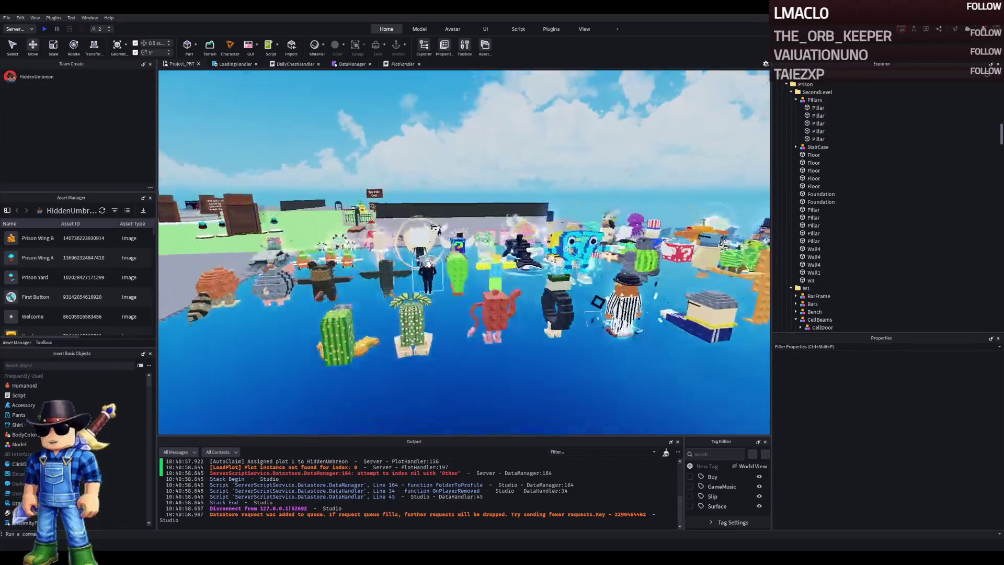
# - Fly in among the models and select the black Secret Lucky Block
pyautogui.press('w')
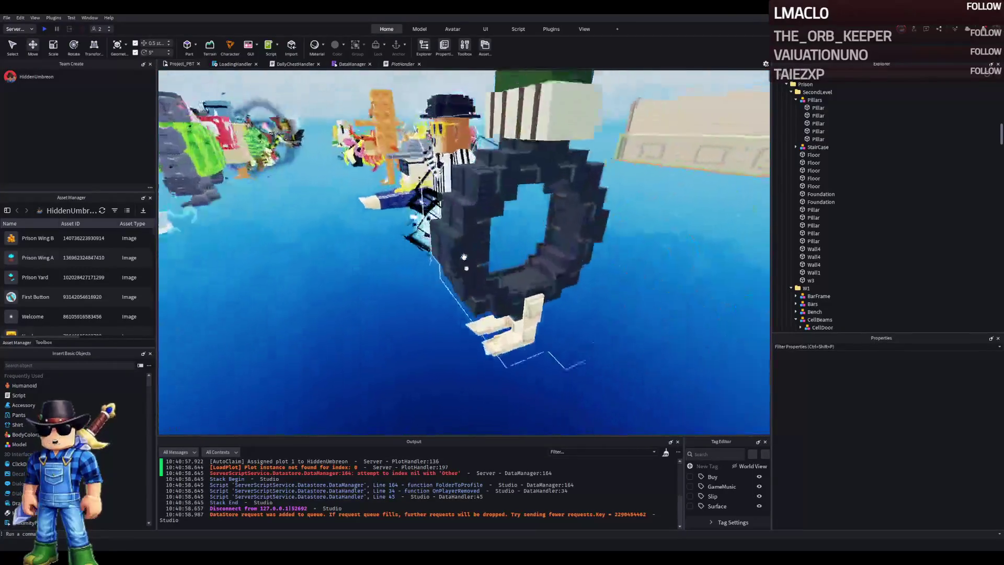
pyautogui.press('s')
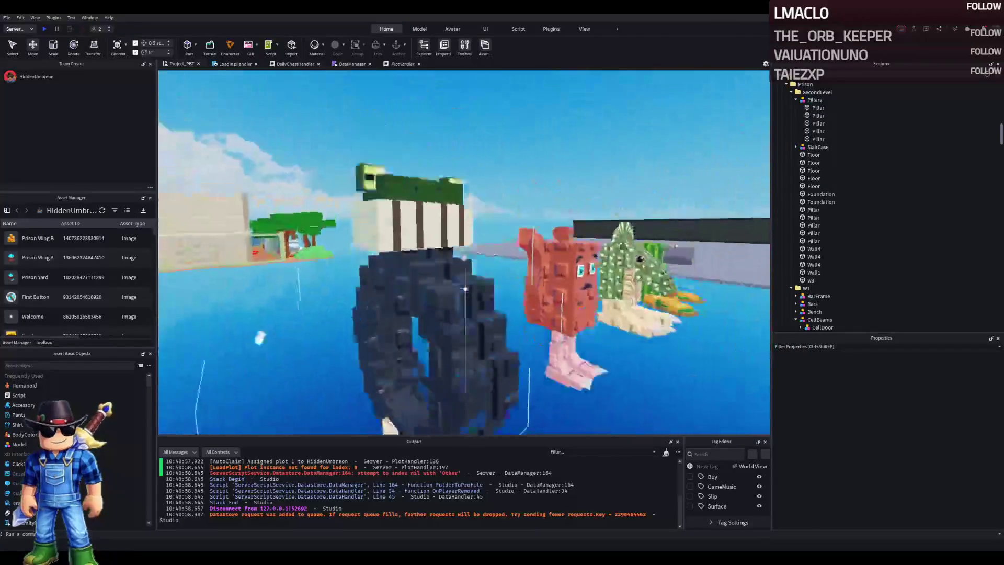
pyautogui.click(435, 295)
pyautogui.press('w')
pyautogui.press('w')
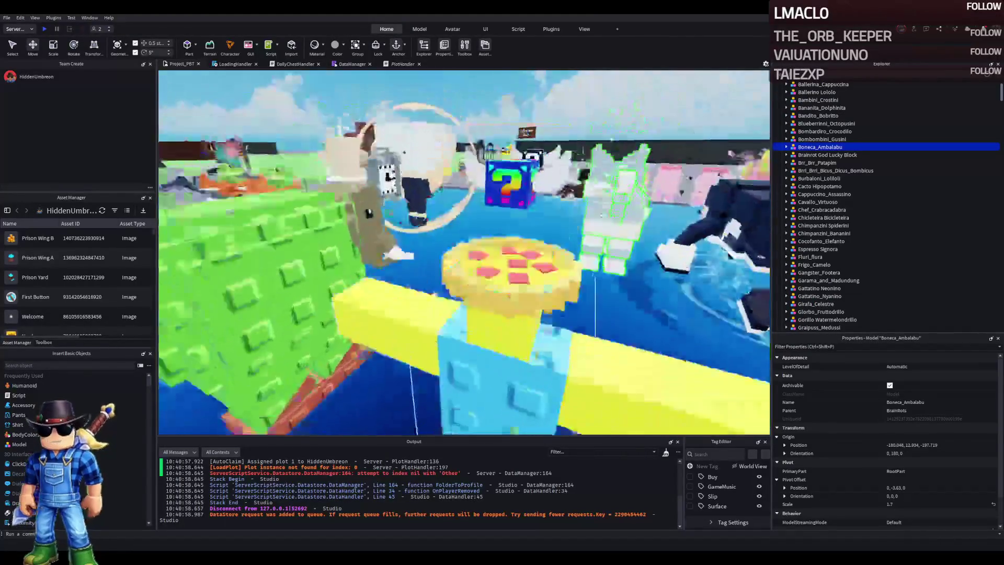
pyautogui.press('f')
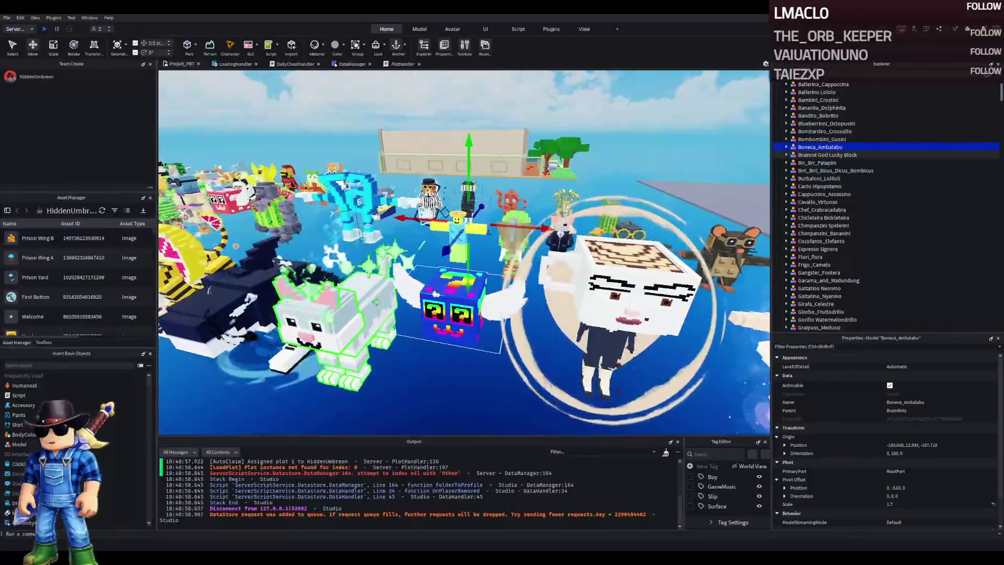
pyautogui.click(398, 282)
# - Duplicate the Secret Lucky Block with Ctrl+D and drag the copy onto the open grey baseplate
pyautogui.press('d')
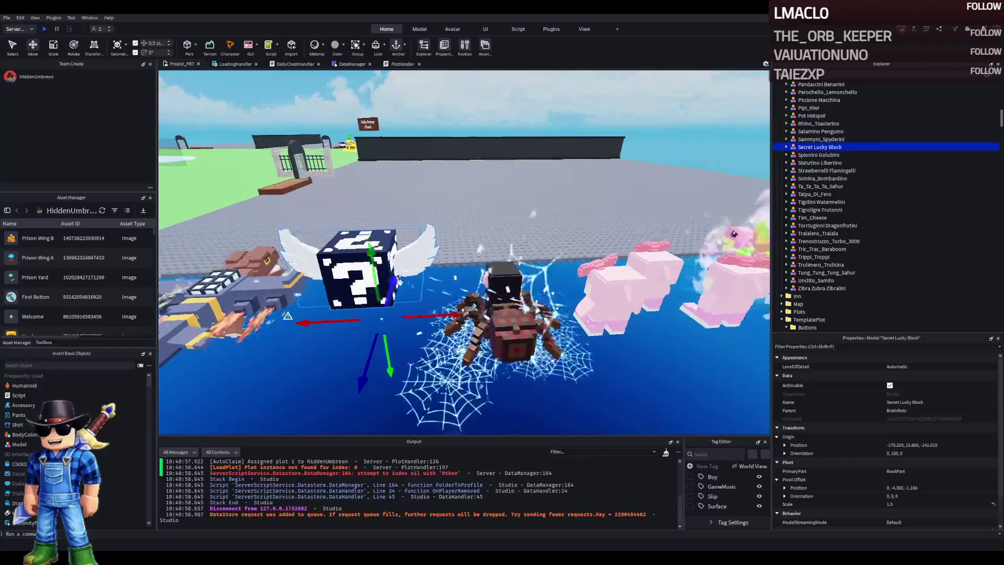
pyautogui.press('w')
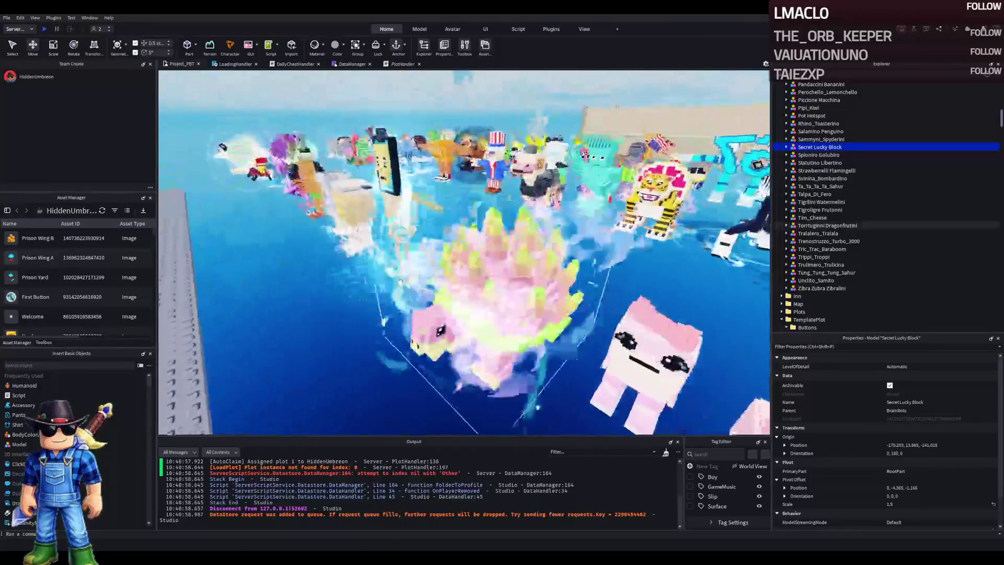
pyautogui.press('a')
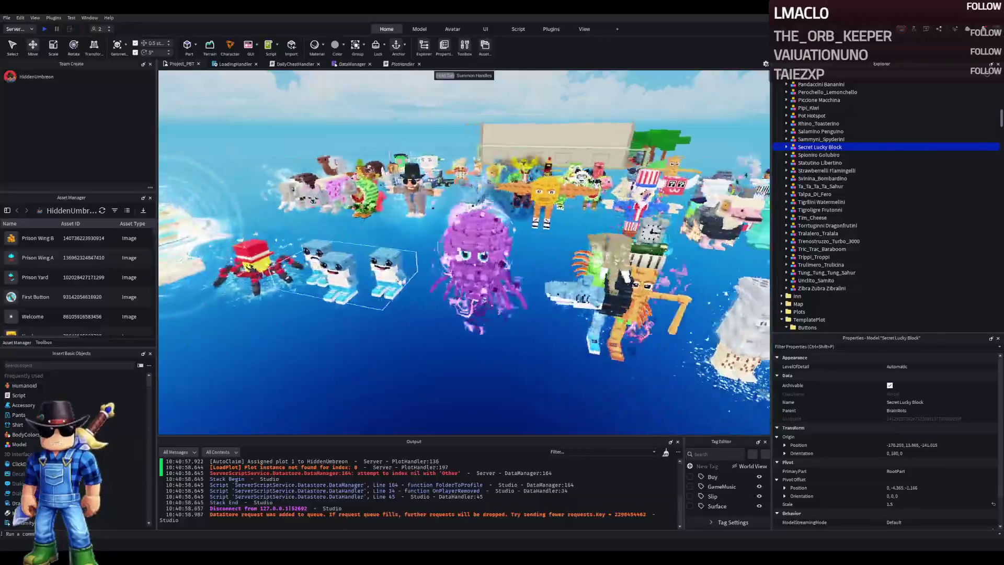
pyautogui.press('w')
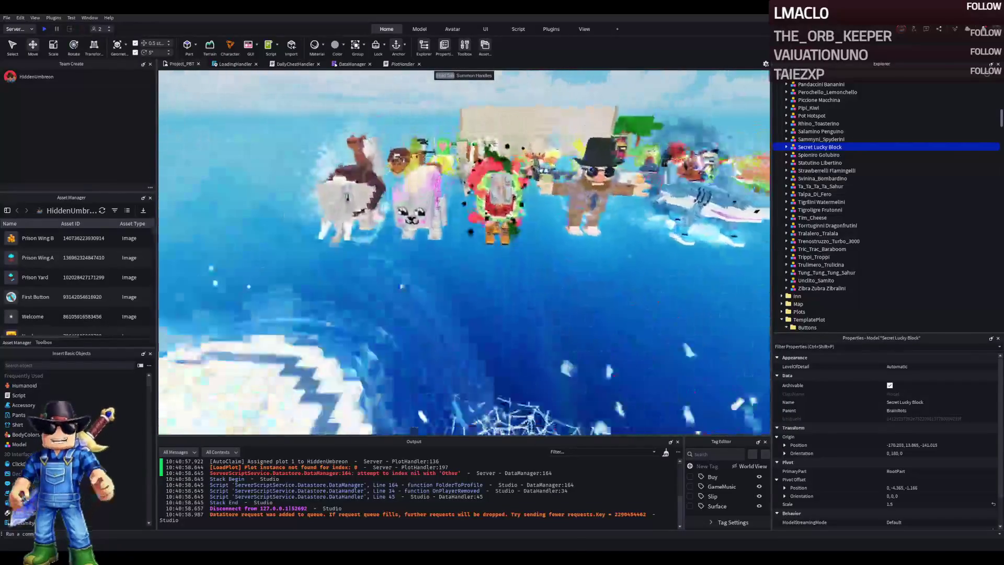
pyautogui.press('d')
pyautogui.press('w')
pyautogui.press('w')
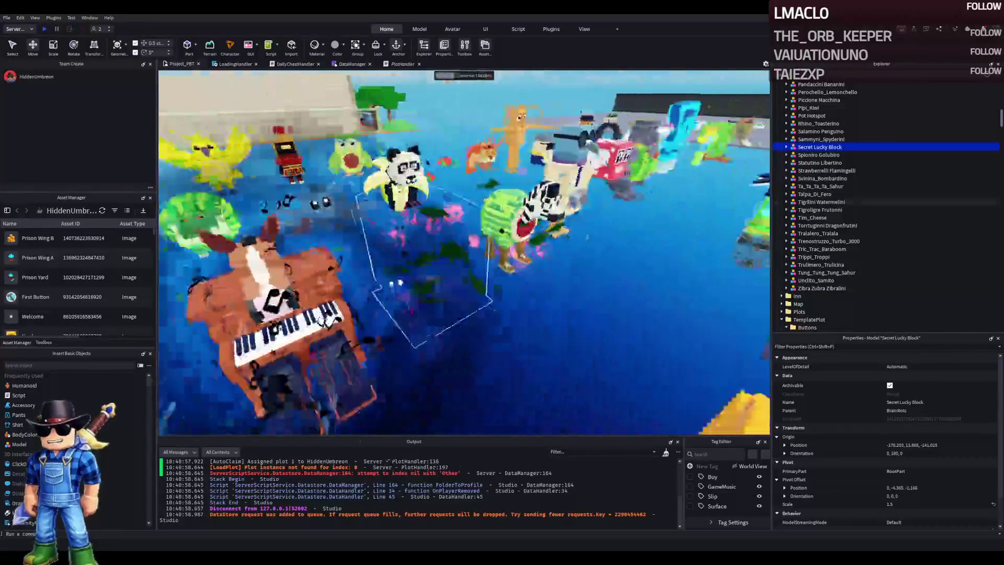
pyautogui.press('f')
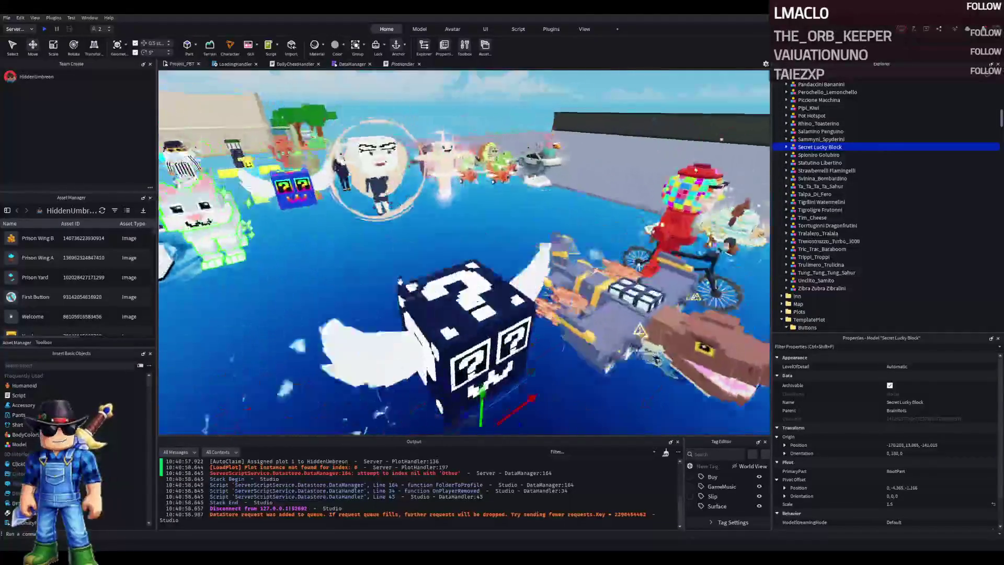
pyautogui.hotkey('ctrl', 'd')
pyautogui.moveTo(345, 314)
pyautogui.mouseDown()
pyautogui.moveTo(361, 272)
pyautogui.moveTo(374, 297)
pyautogui.mouseUp()
pyautogui.press('s')
pyautogui.press('s')
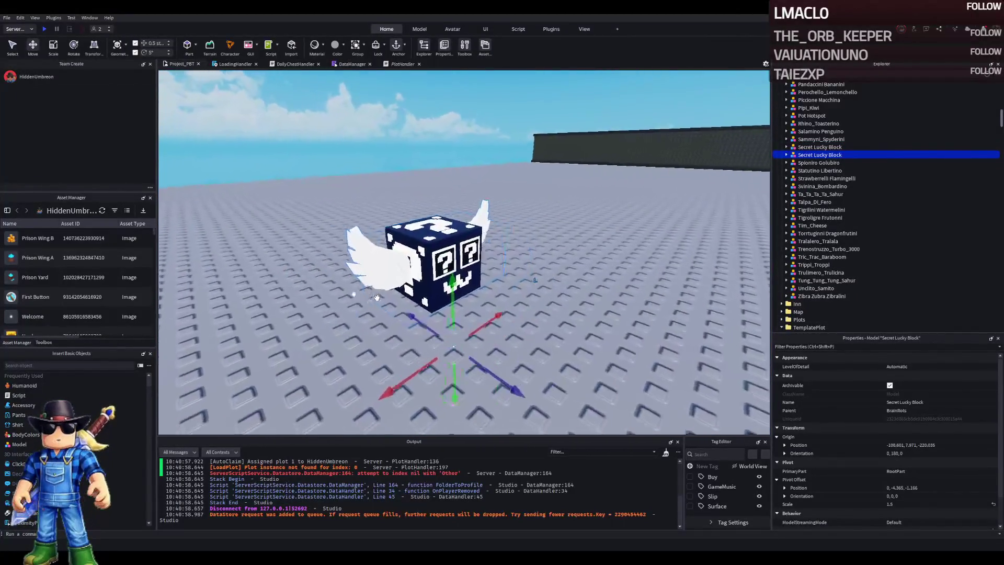
# - Carry the lucky block copy into the prison cell and drop it onto the wooden bench
pyautogui.moveTo(401, 300)
pyautogui.mouseDown()
pyautogui.moveTo(403, 257)
pyautogui.moveTo(398, 284)
pyautogui.moveTo(402, 258)
pyautogui.moveTo(458, 274)
pyautogui.moveTo(494, 319)
pyautogui.moveTo(467, 303)
pyautogui.mouseUp()
pyautogui.press('s')
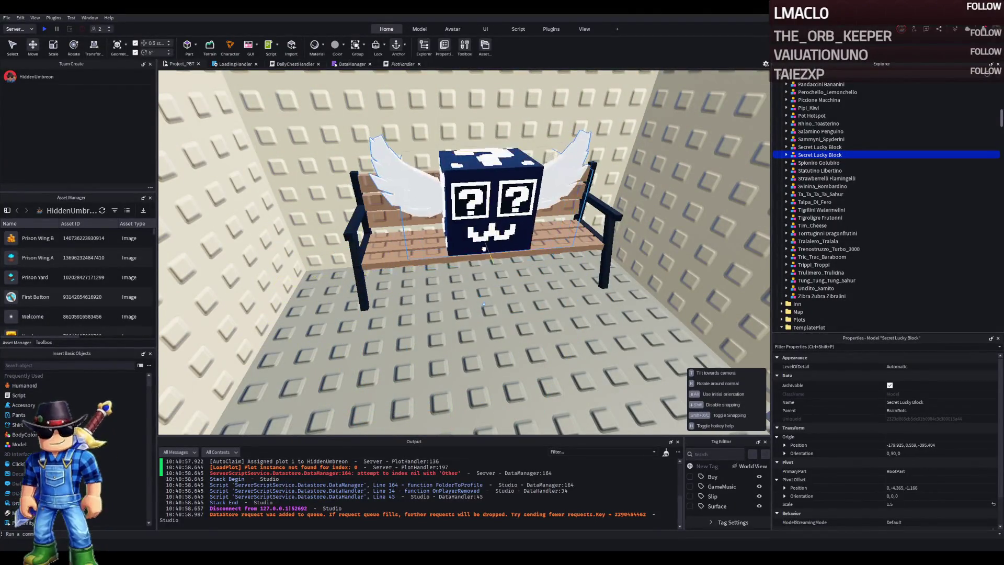
pyautogui.moveTo(484, 250); pyautogui.dragTo(484, 252)
pyautogui.press('a')
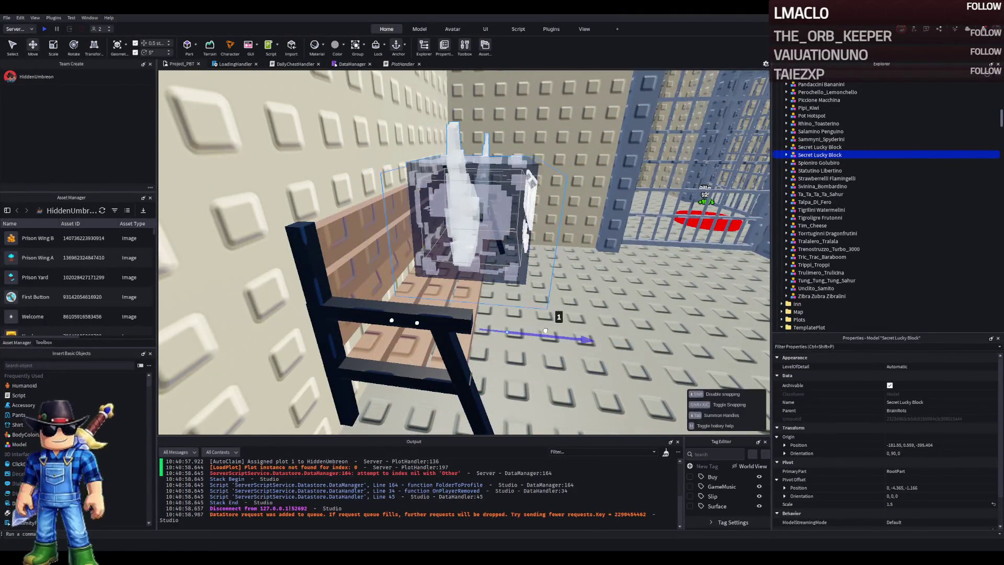
pyautogui.moveTo(543, 331); pyautogui.dragTo(543, 329)
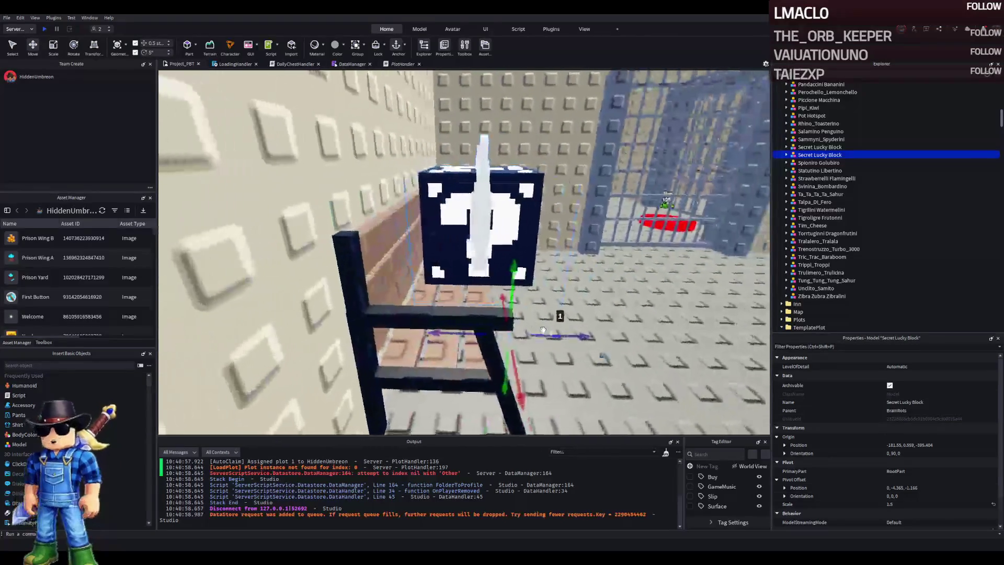
# - Nudge the block 0.3 studs along one axis and add the bench to the selection
pyautogui.press('a')
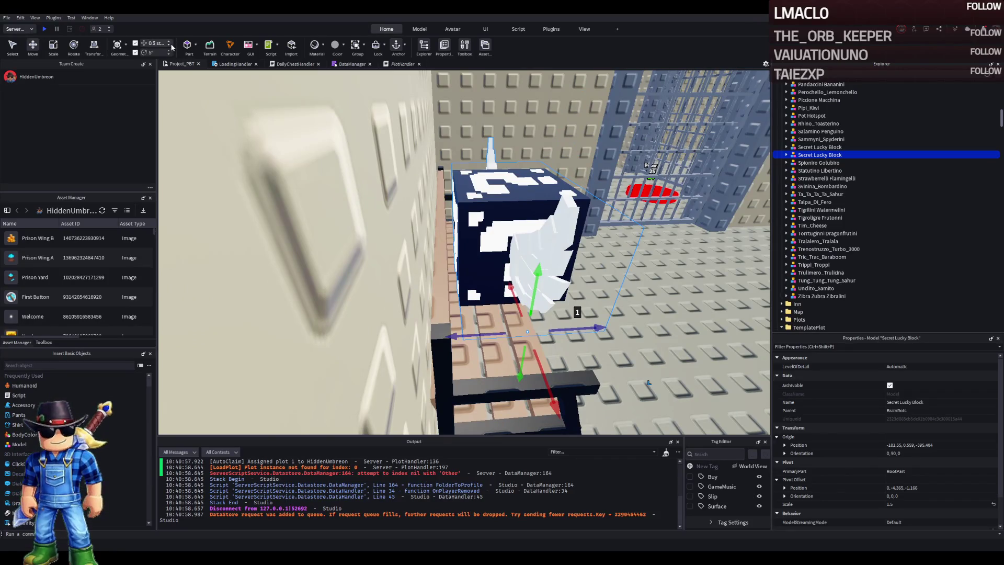
pyautogui.moveTo(449, 336); pyautogui.dragTo(461, 337)
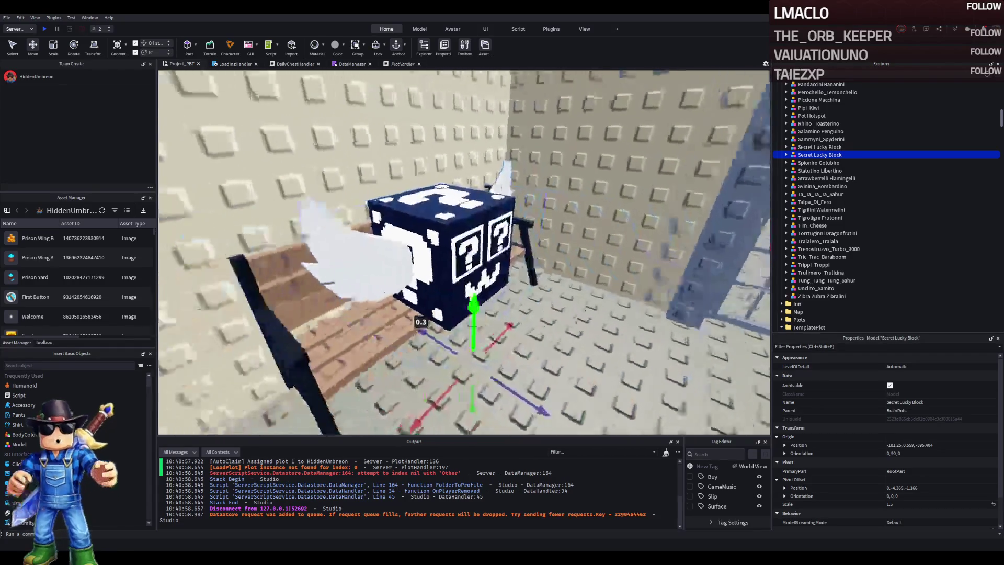
pyautogui.press('d')
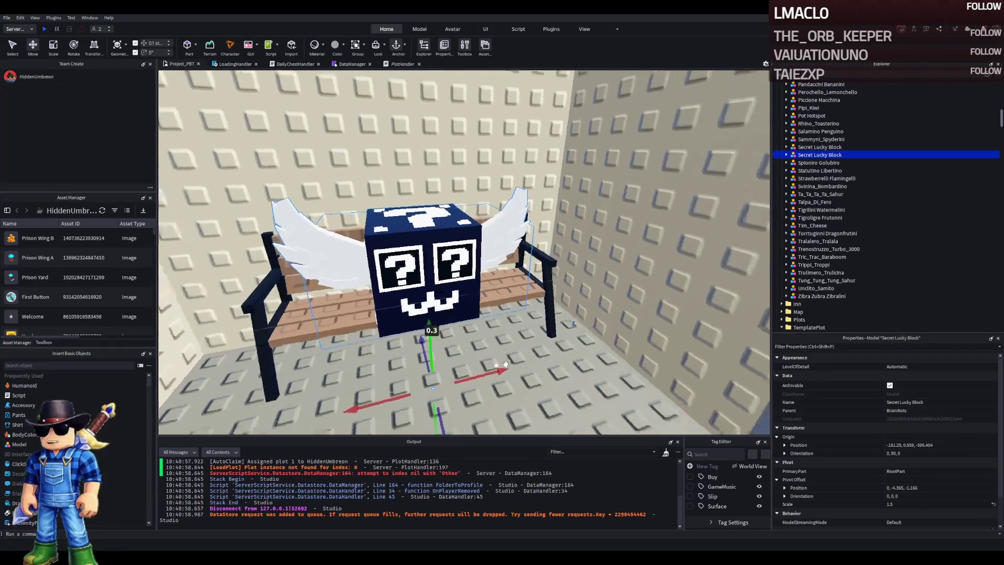
pyautogui.press('a')
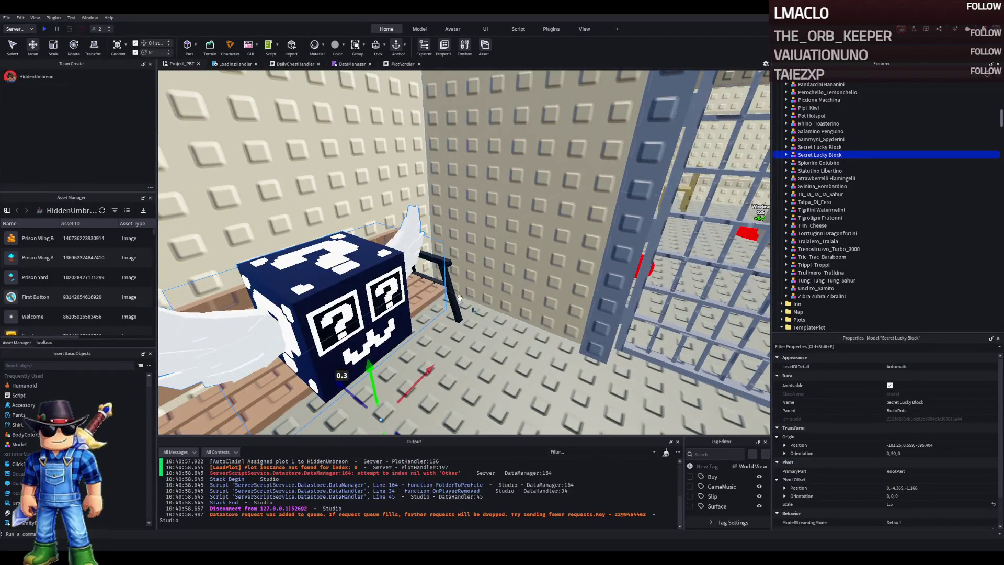
pyautogui.keyDown('ctrl'); pyautogui.click(454, 304); pyautogui.keyUp('ctrl')
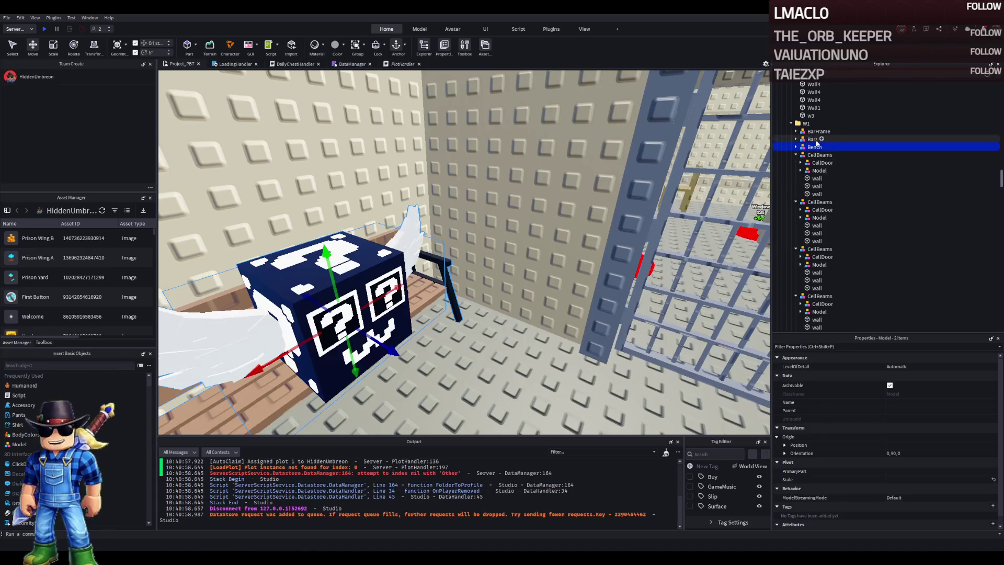
# - Move the lucky block and bench into the W1 folder, then collapse its nine CellBeams groups
pyautogui.moveTo(812, 147); pyautogui.dragTo(807, 123)
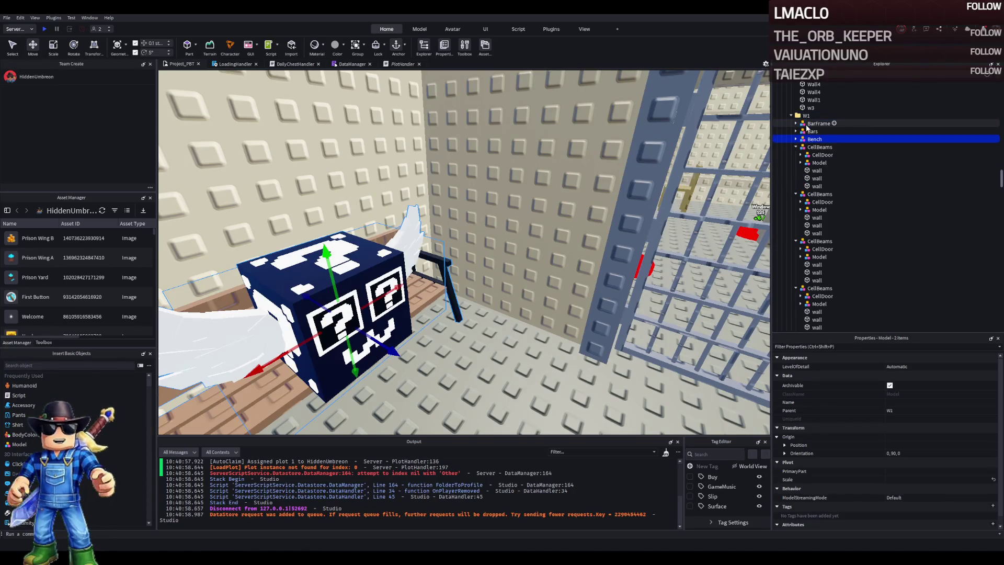
pyautogui.click(796, 147)
pyautogui.click(796, 155)
pyautogui.click(796, 162)
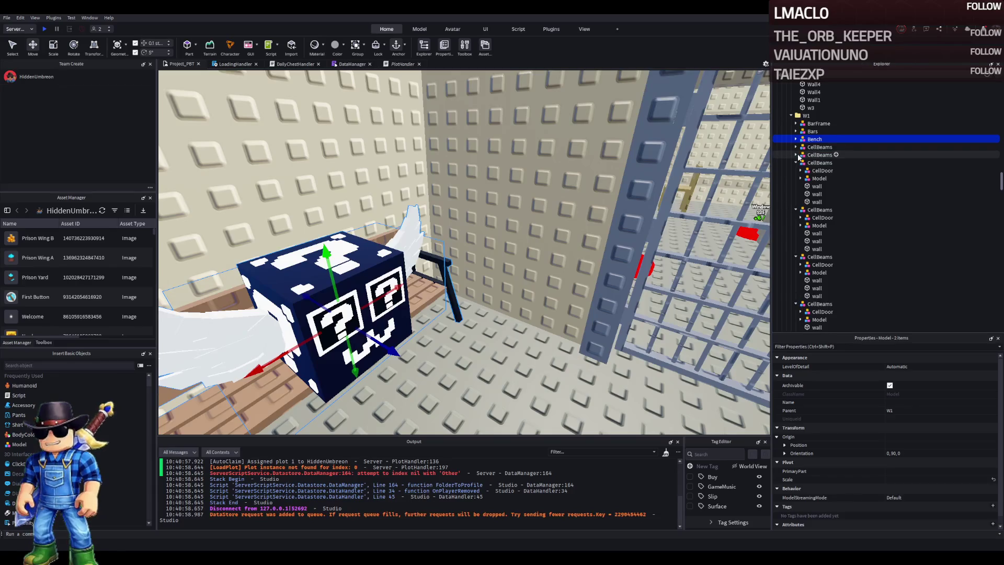
pyautogui.click(796, 170)
pyautogui.click(796, 178)
pyautogui.click(796, 187)
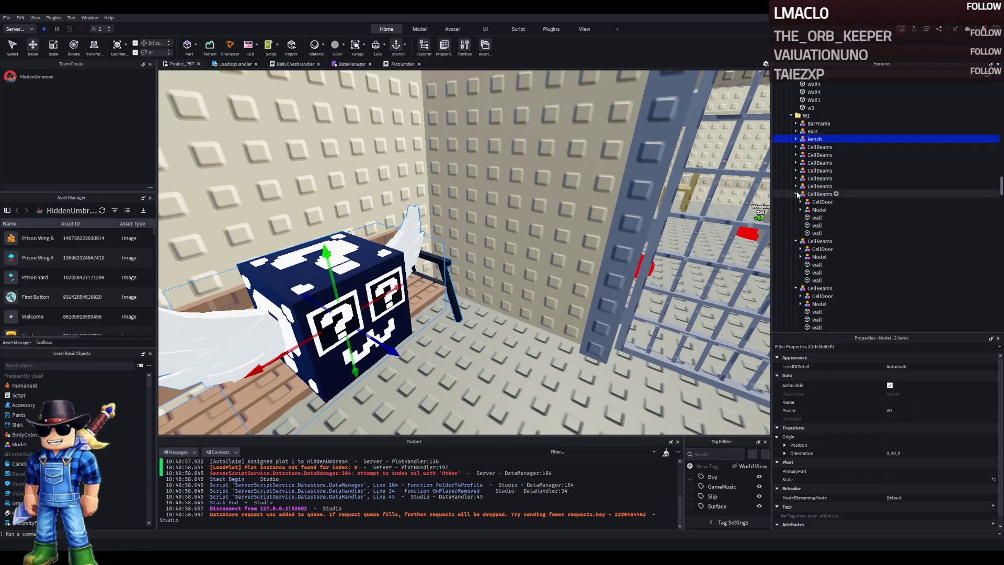
pyautogui.click(796, 196)
pyautogui.click(795, 202)
pyautogui.click(796, 209)
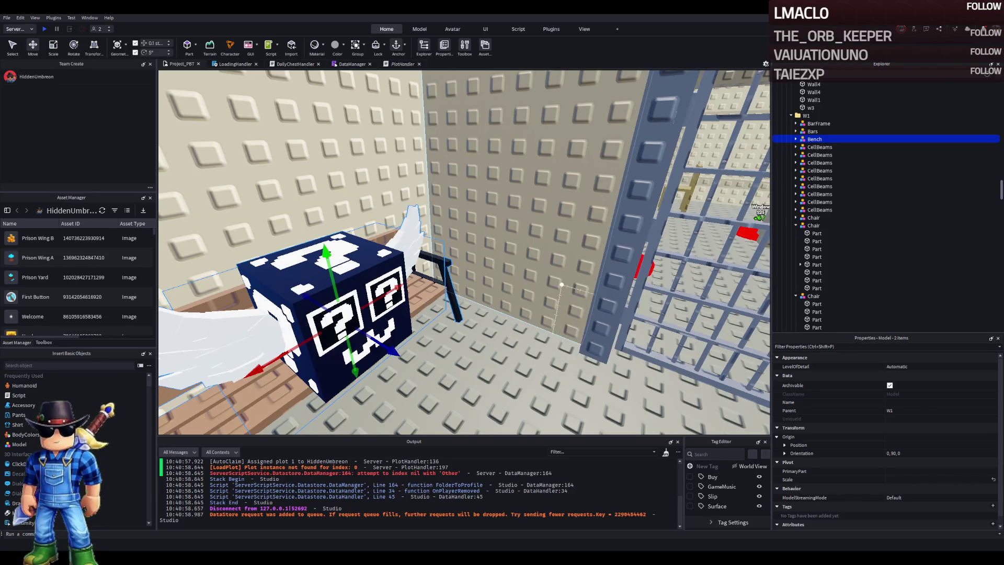
pyautogui.scroll(10, 561, 283)
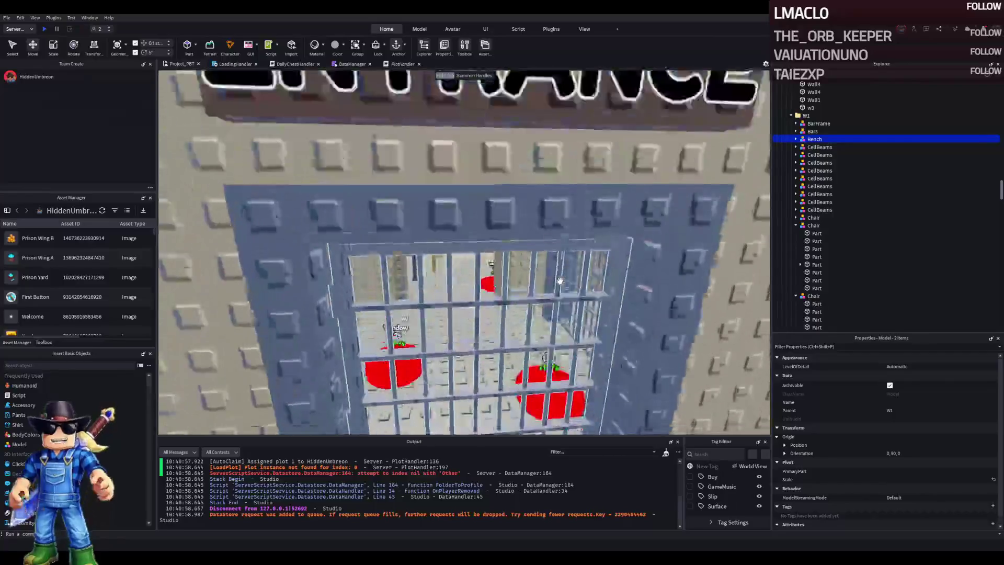
pyautogui.scroll(8, 560, 281)
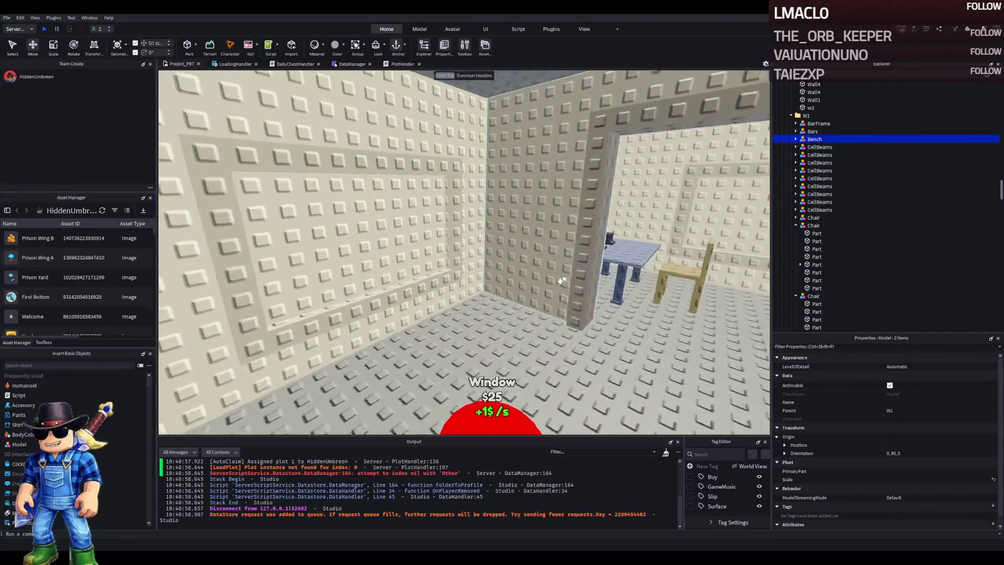
pyautogui.press('f')
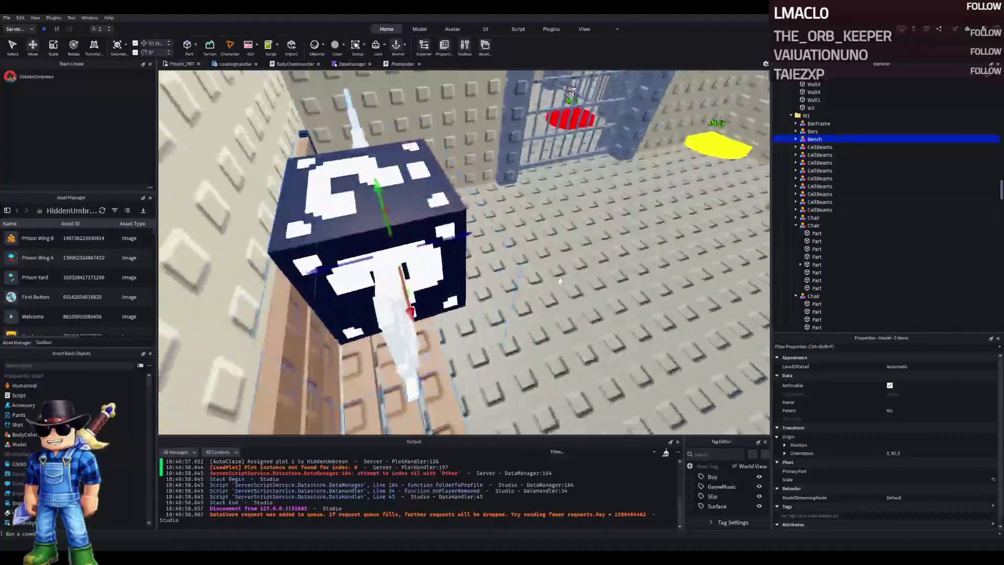
pyautogui.scroll(-10, 560, 281)
pyautogui.scroll(5, 560, 280)
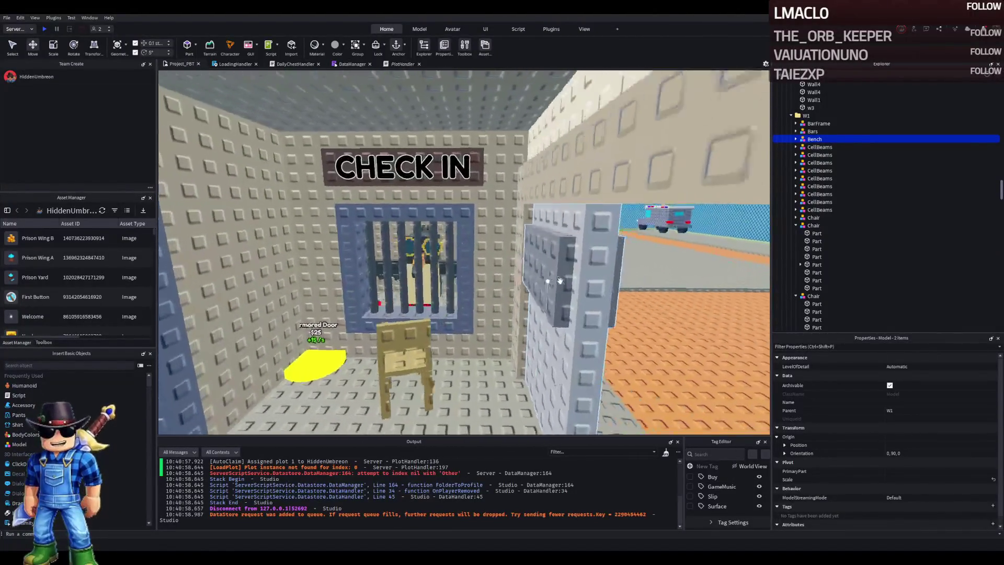
pyautogui.press('a')
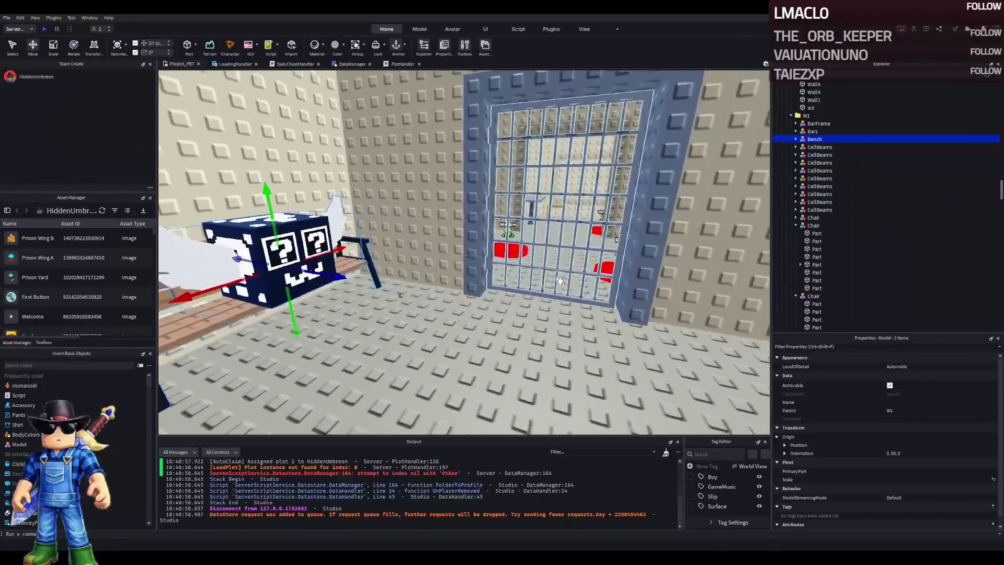
pyautogui.press('d')
pyautogui.click(639, 250)
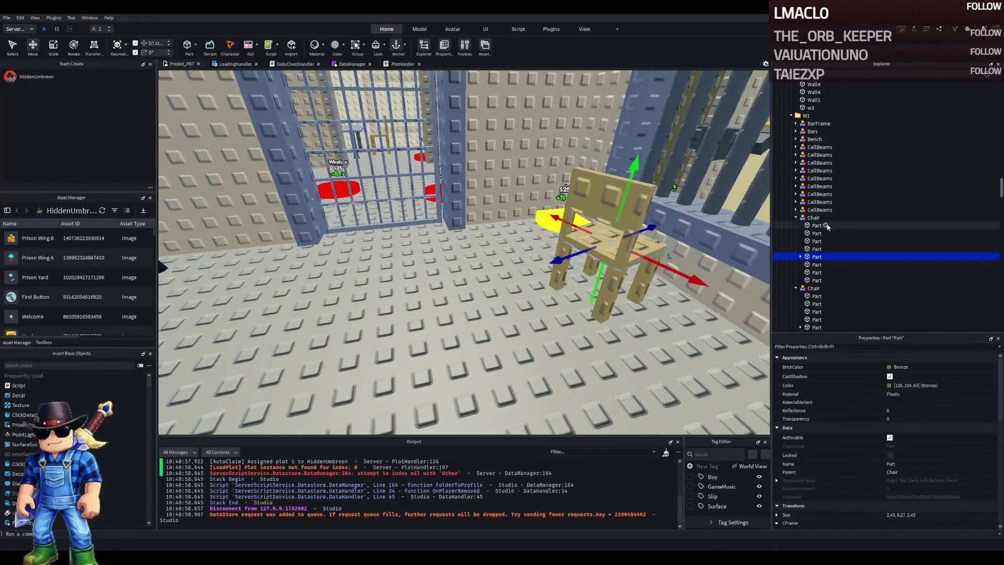
pyautogui.click(800, 258)
pyautogui.click(627, 256)
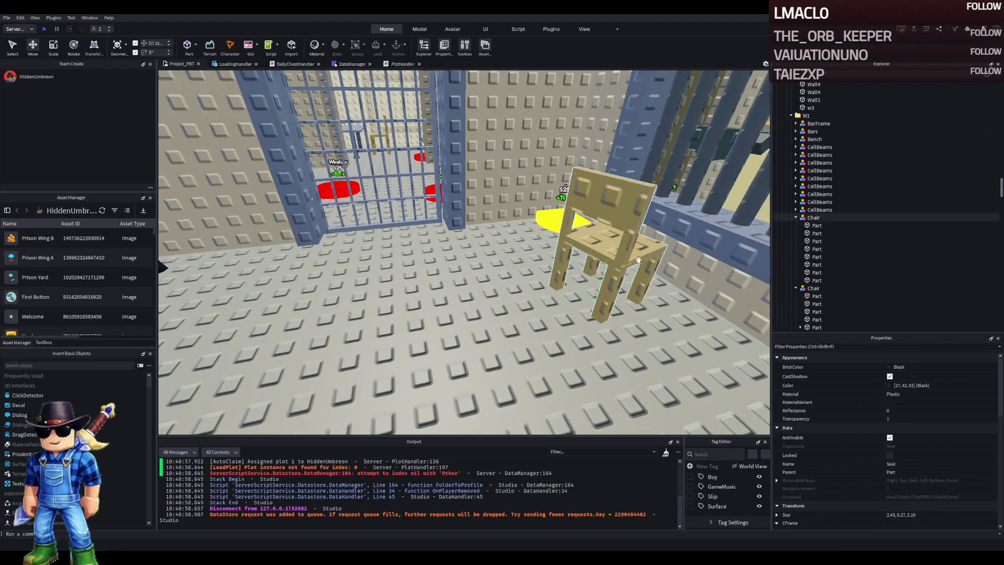
pyautogui.press('a')
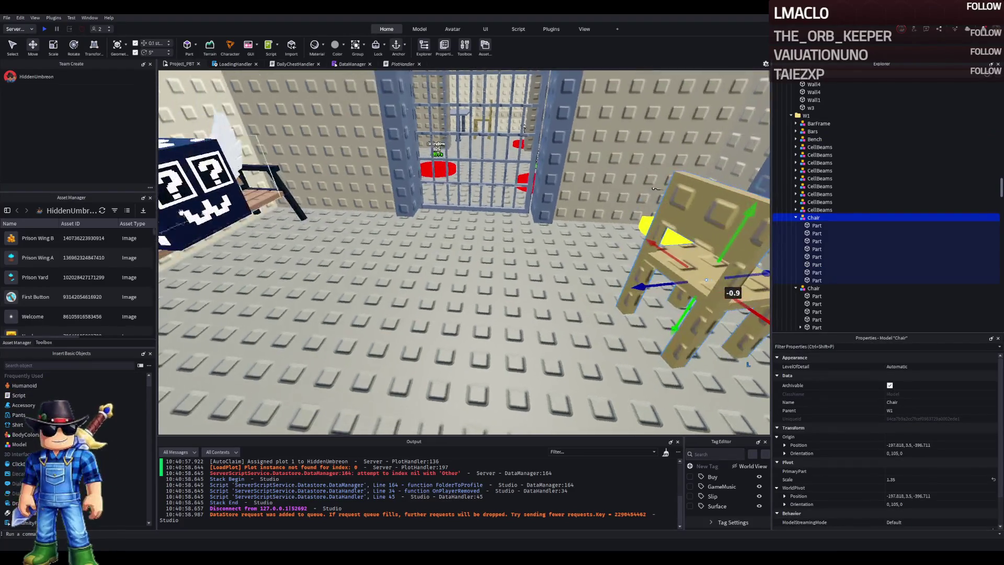
pyautogui.click(238, 214)
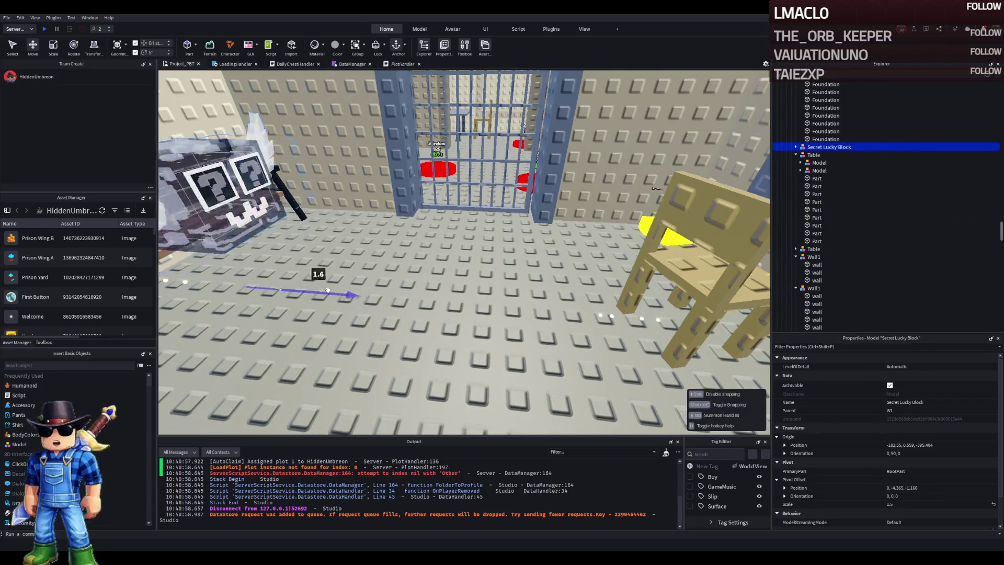
# - Slide the Secret Lucky Block sideways along the red axis and raise it about half a stud
pyautogui.moveTo(325, 290); pyautogui.dragTo(497, 289)
pyautogui.press('f')
pyautogui.hotkey('ctrl', '4')
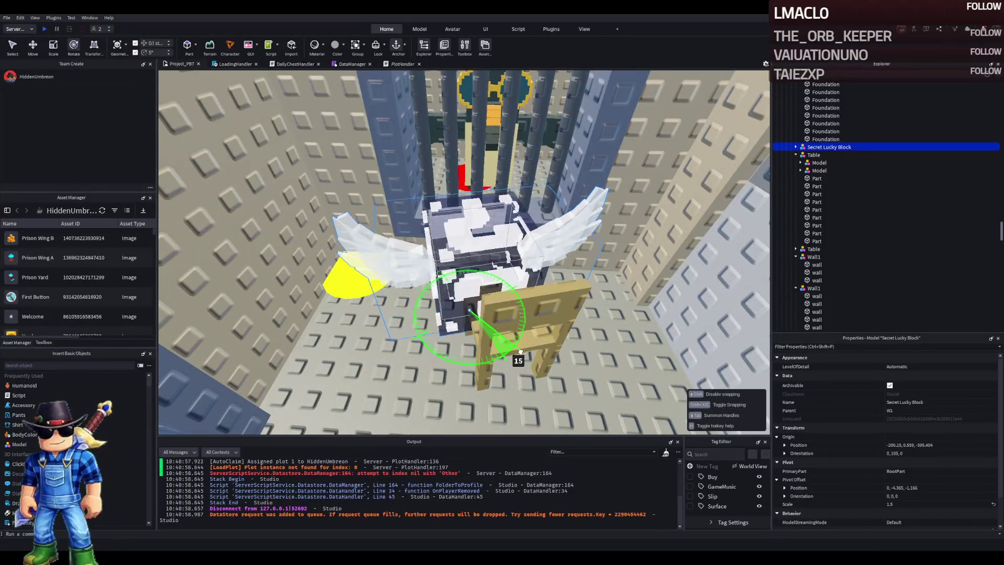
pyautogui.moveTo(519, 299); pyautogui.dragTo(546, 302)
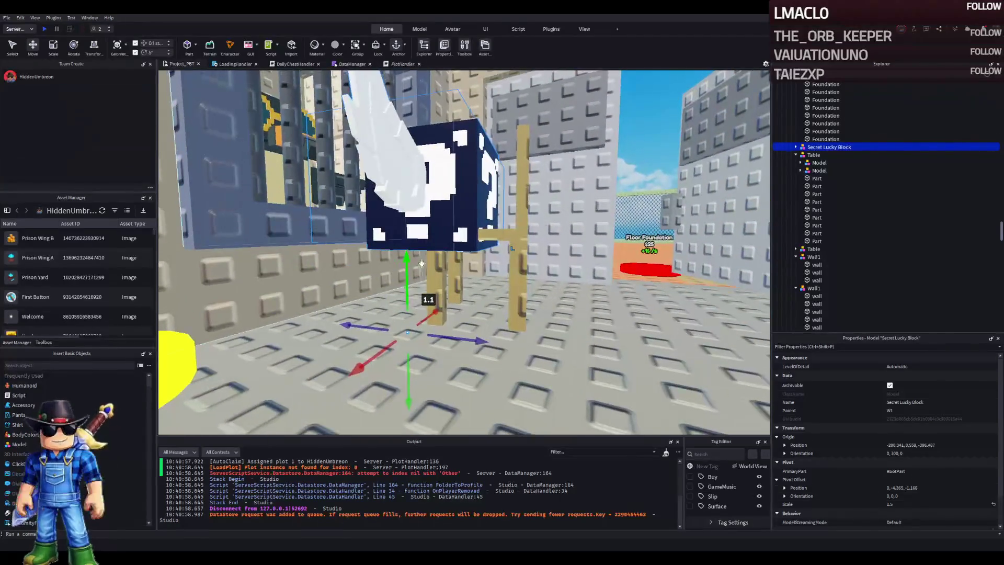
pyautogui.moveTo(407, 270); pyautogui.dragTo(510, 320)
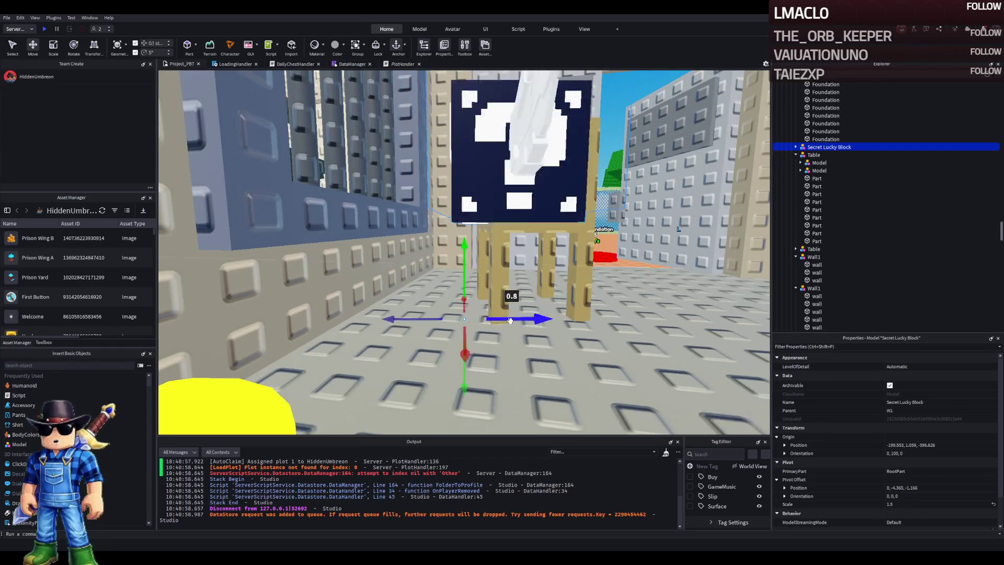
# - Check the block's new position beside the chair with the Move tool, then deselect it
pyautogui.press('w')
pyautogui.press('s')
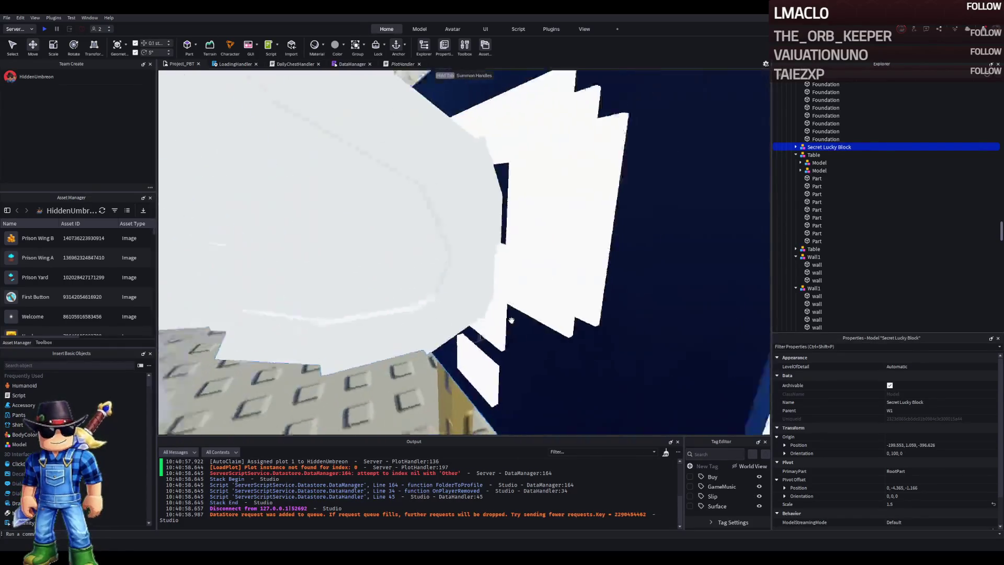
pyautogui.press('q')
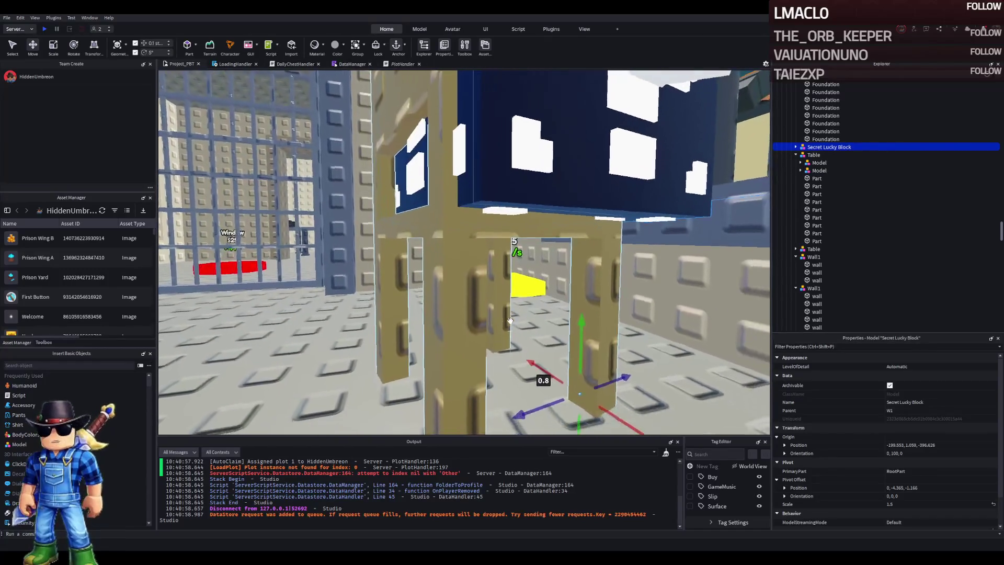
pyautogui.press('s')
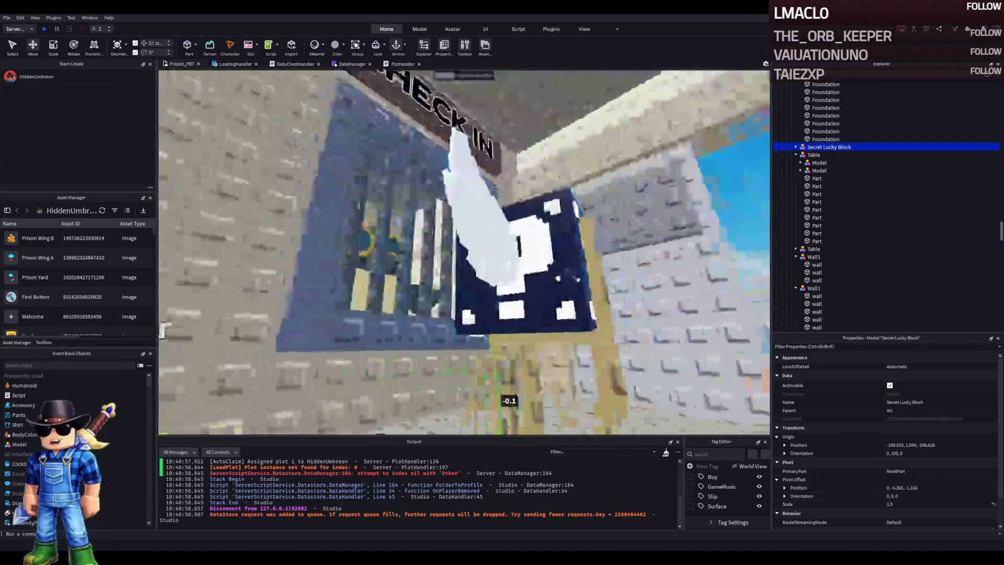
pyautogui.press('w')
pyautogui.hotkey('ctrl', '2')
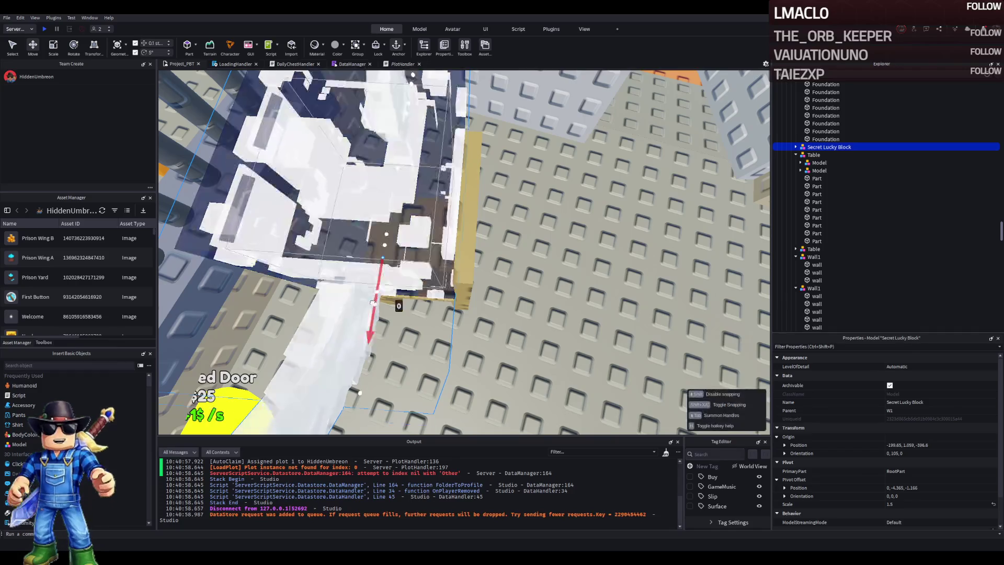
pyautogui.scroll(-5, 370, 307)
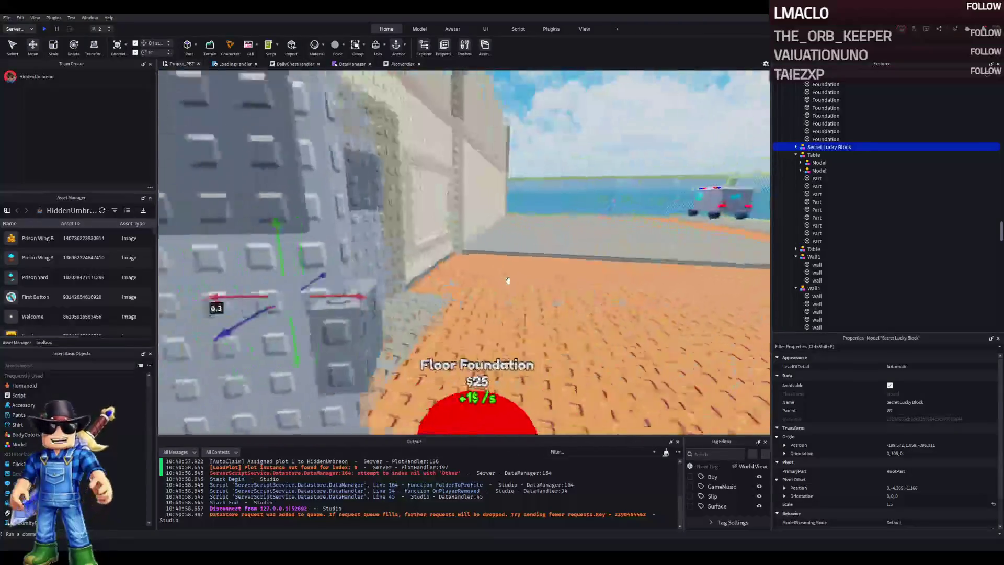
pyautogui.click(568, 222)
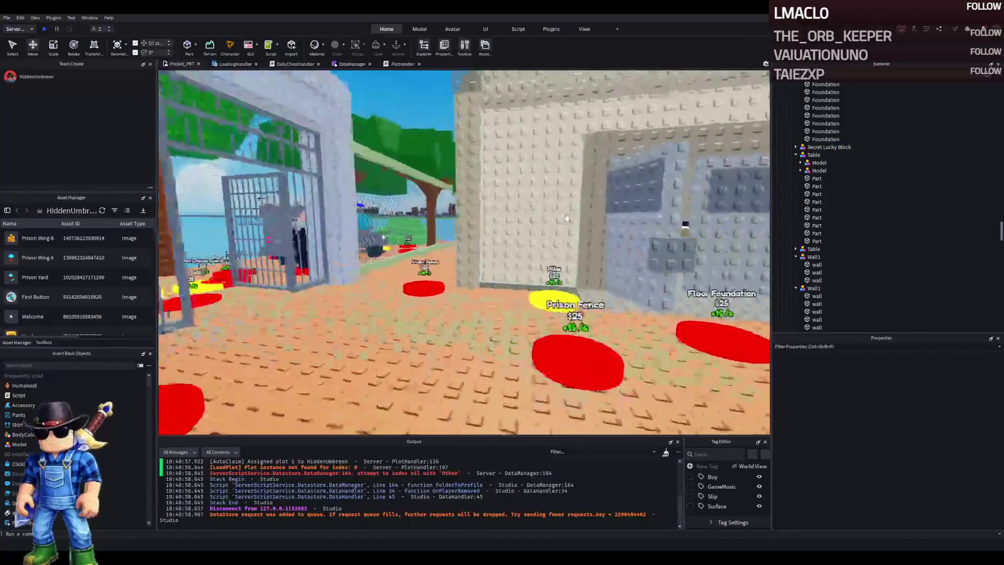
pyautogui.press('s')
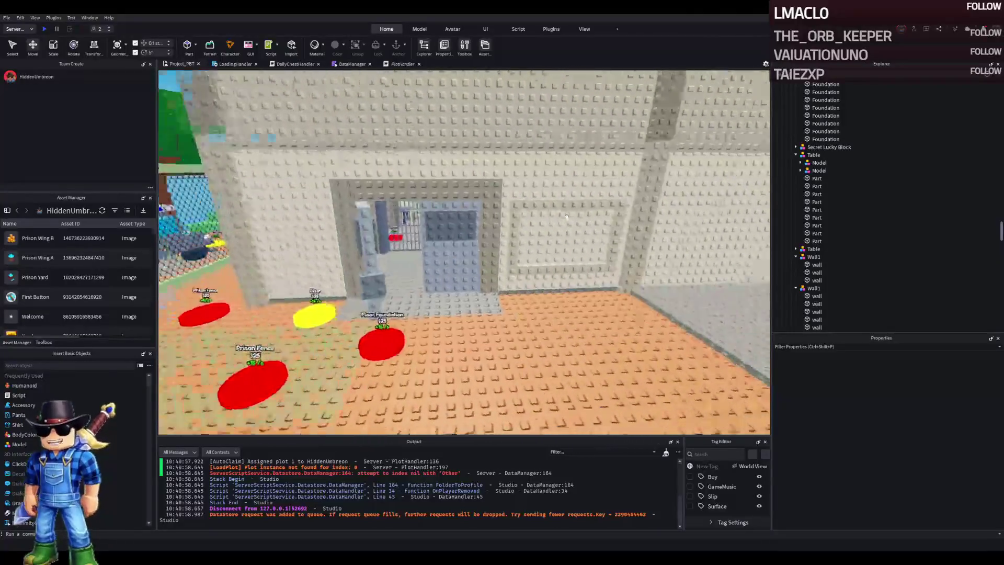
pyautogui.press('a')
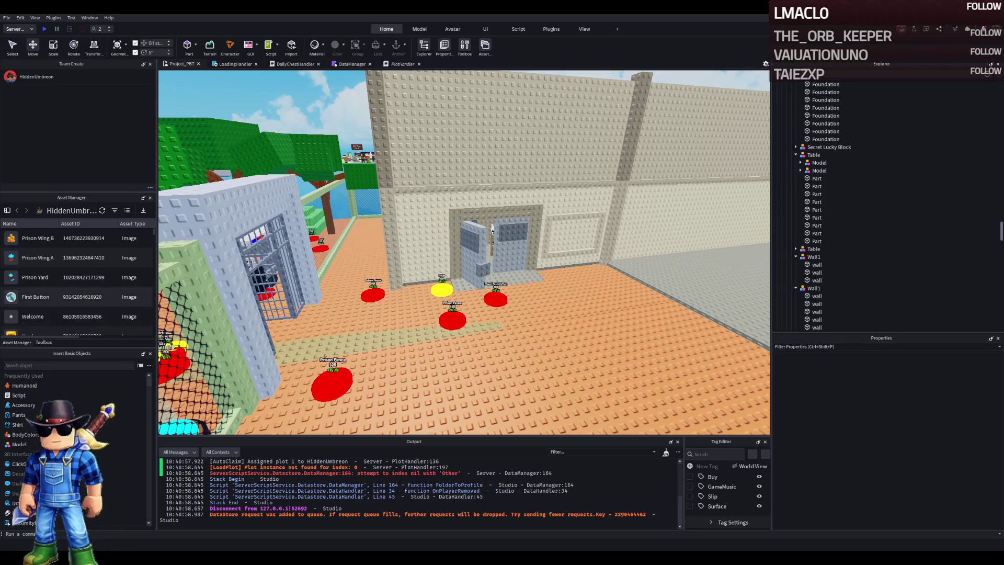
pyautogui.scroll(-5, 354, 253)
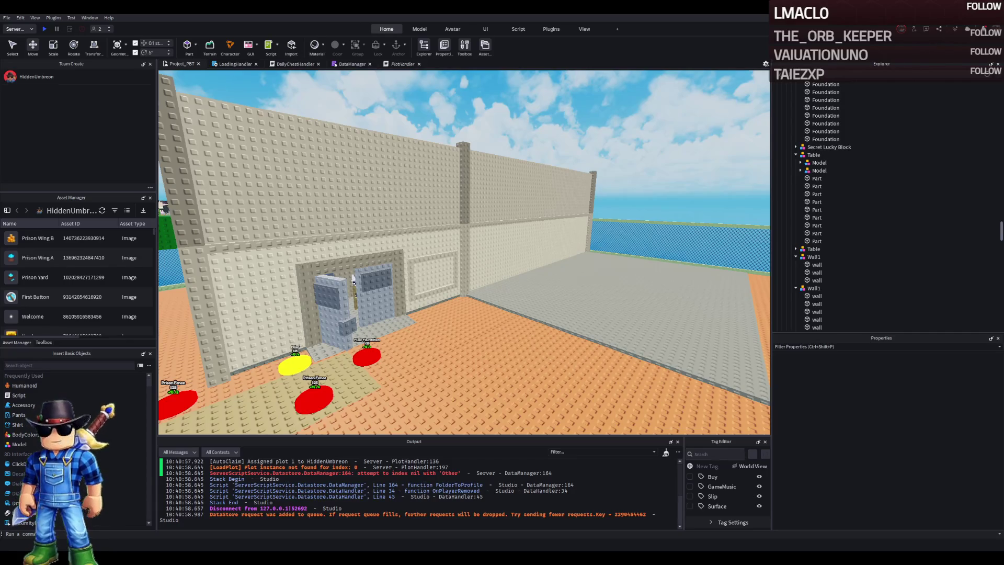
pyautogui.press('a')
pyautogui.scroll(5, 333, 212)
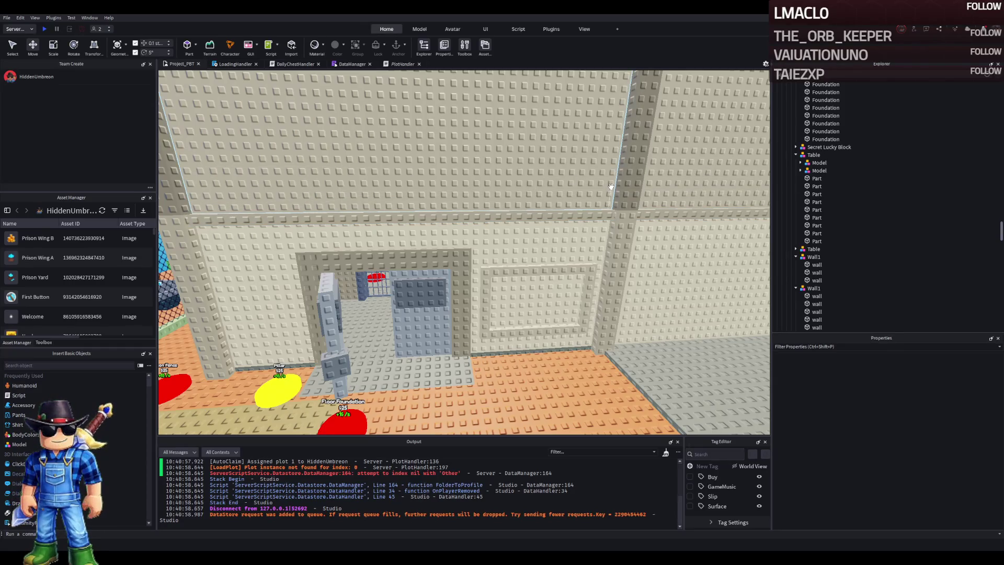
# - Collapse the Table and Wall1 groups in Explorer, then frame a wide yard view around Wall1
pyautogui.click(796, 155)
pyautogui.click(796, 170)
pyautogui.click(813, 178)
pyautogui.click(796, 178)
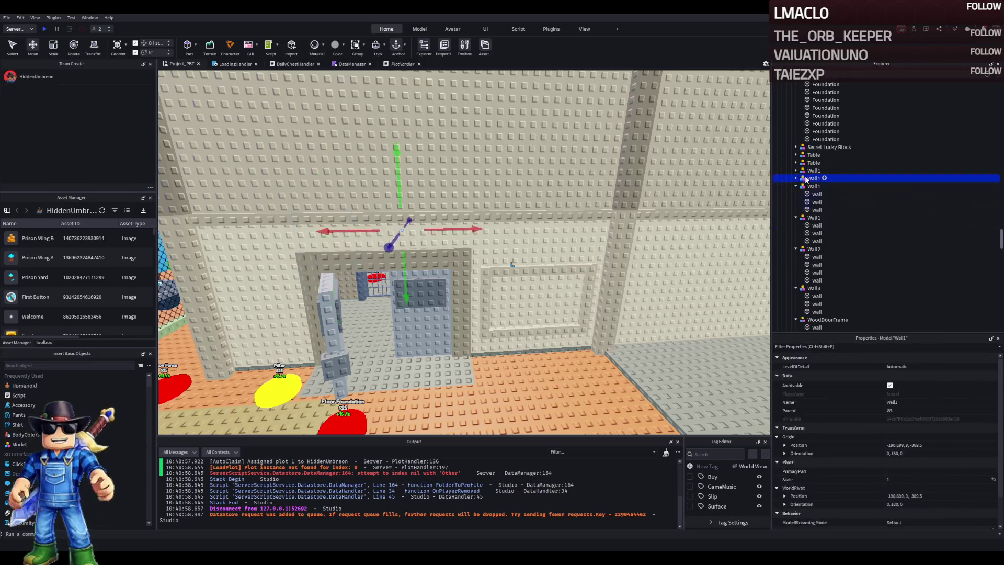
pyautogui.doubleClick(811, 186)
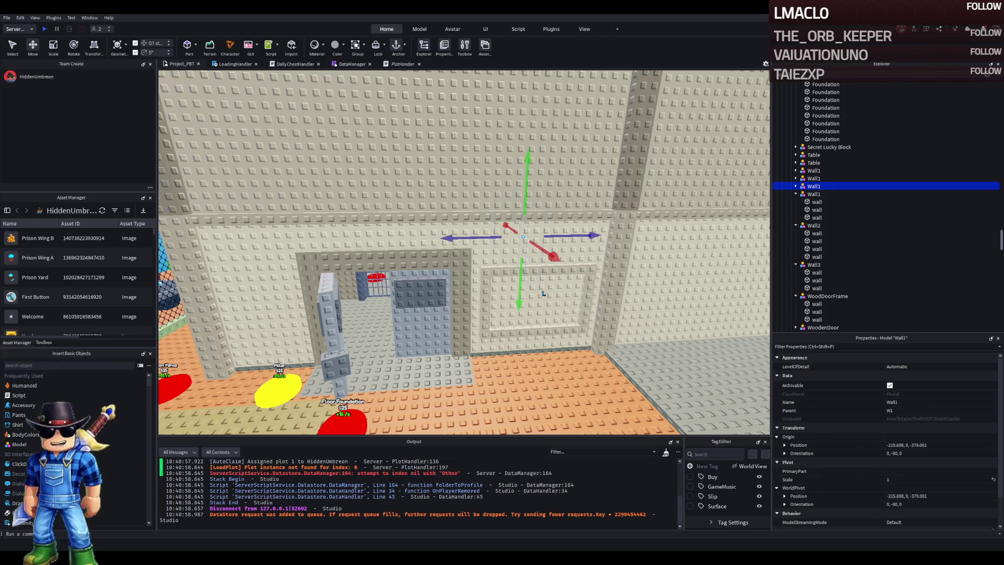
pyautogui.press('s')
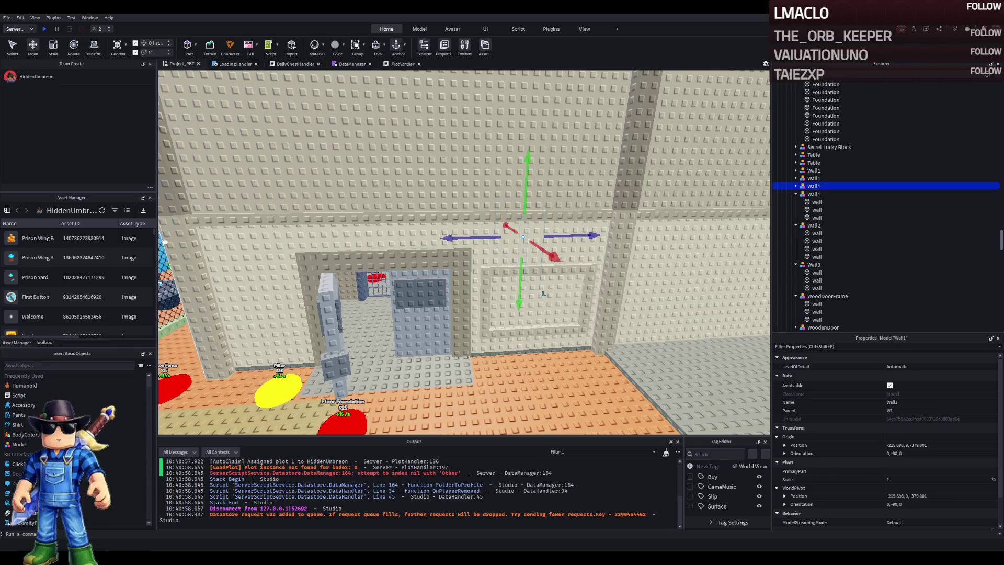
pyautogui.press('f')
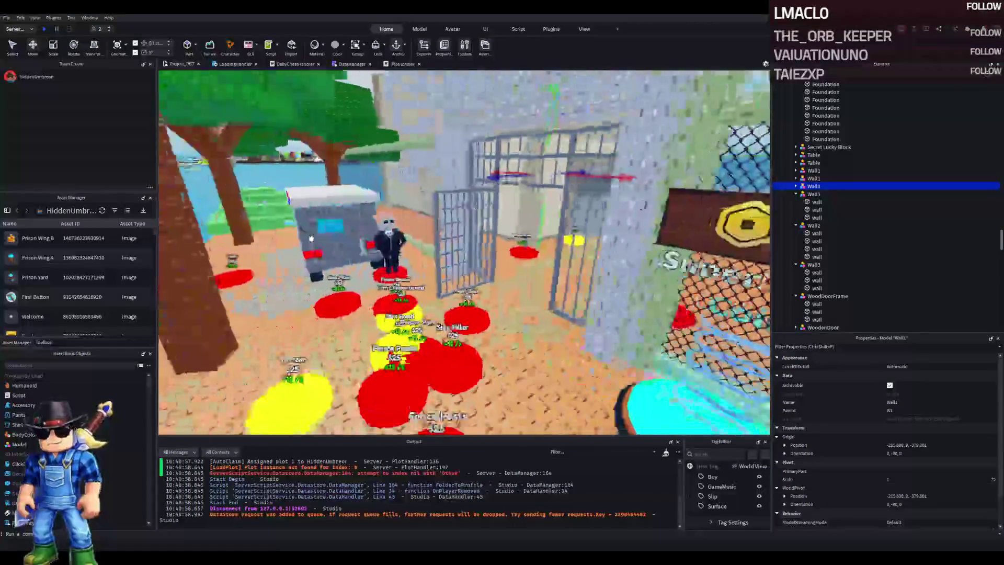
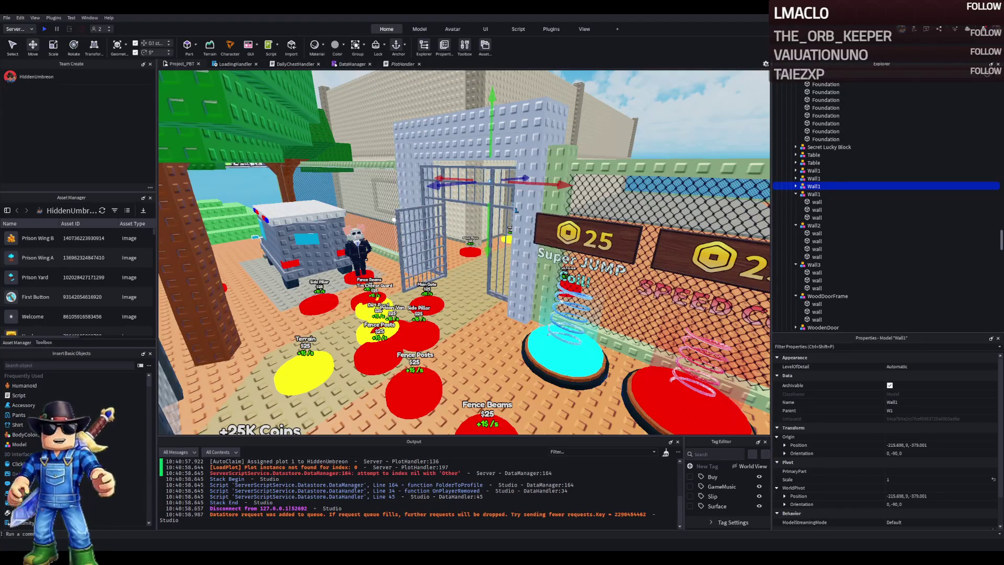
# - Collapse the W1 and Upgrades folders and move TemplatePlot from Workspace into ReplicatedStorage
pyautogui.press('w')
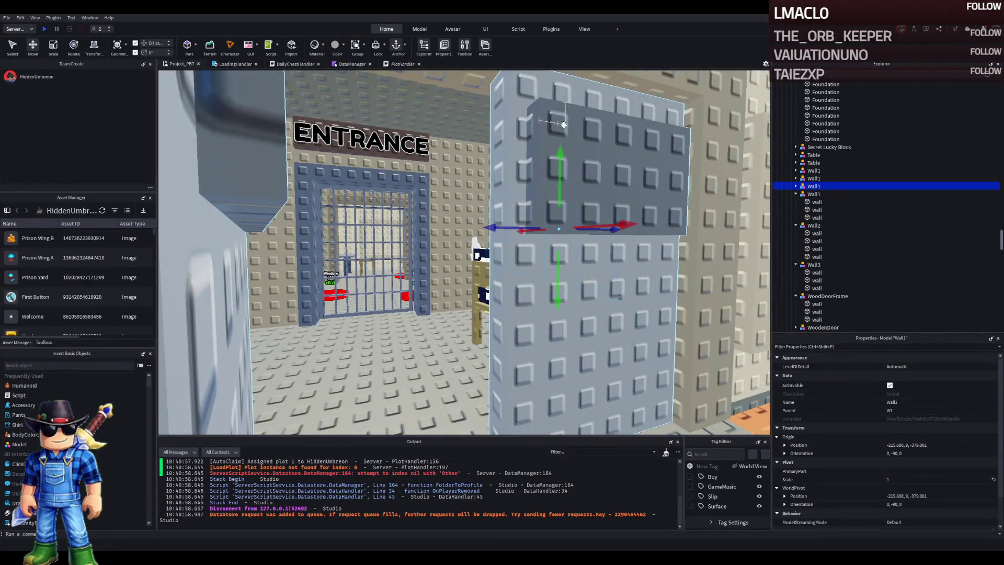
pyautogui.press('w')
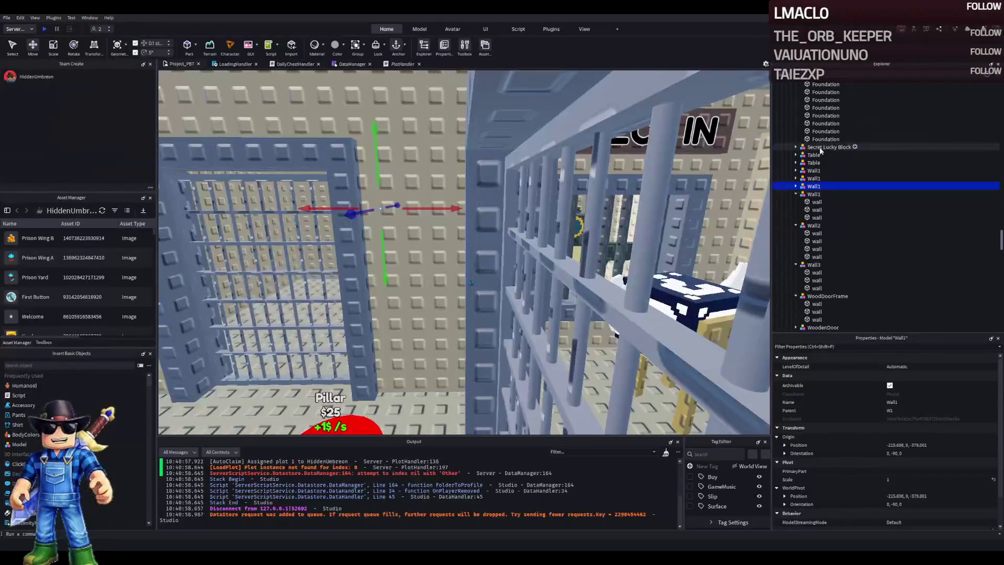
pyautogui.click(823, 194)
pyautogui.press('Left')
pyautogui.press('Left')
pyautogui.press('Left')
pyautogui.press('Left')
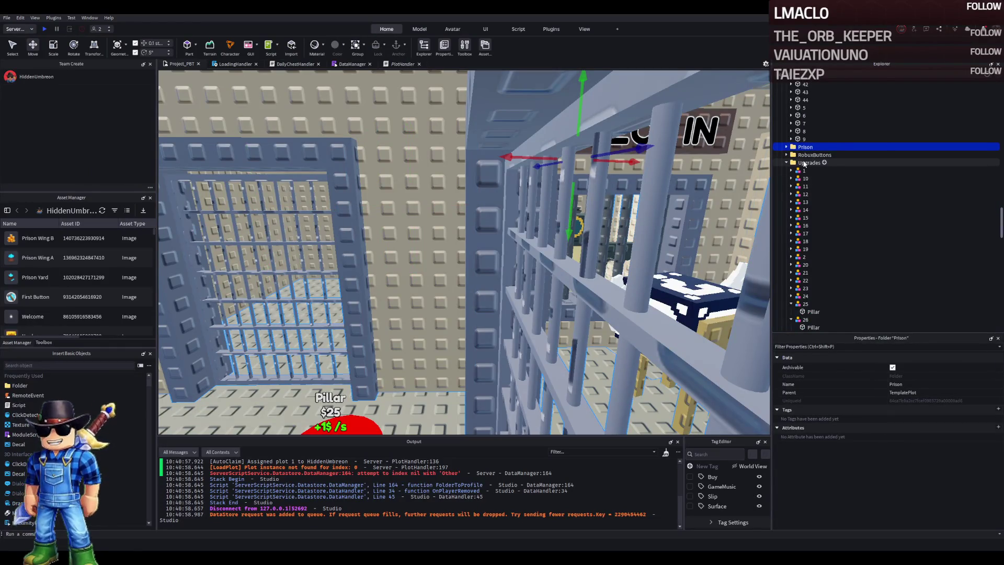
pyautogui.click(806, 163)
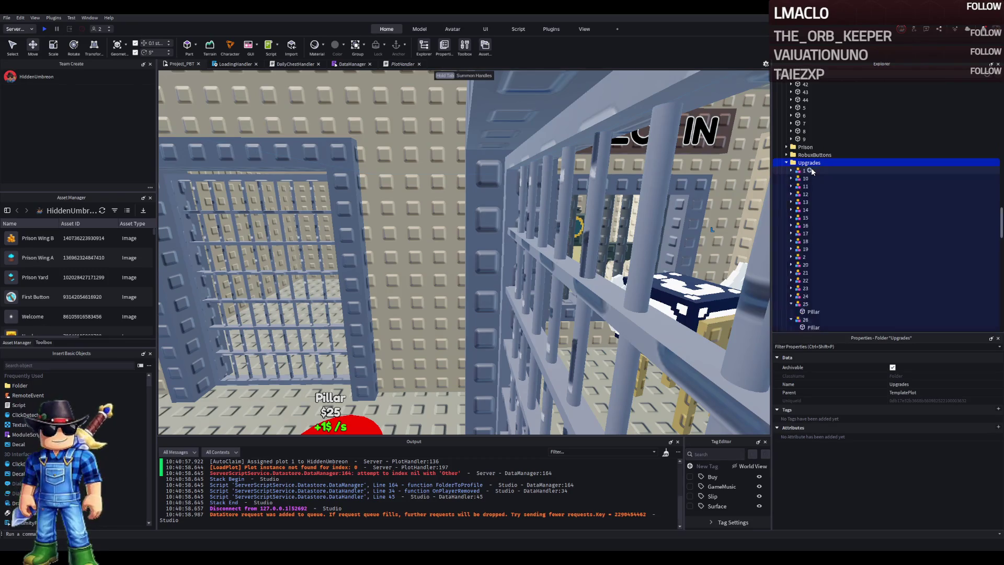
pyautogui.press('Left')
pyautogui.press('Left')
pyautogui.moveTo(809, 147); pyautogui.dragTo(809, 233)
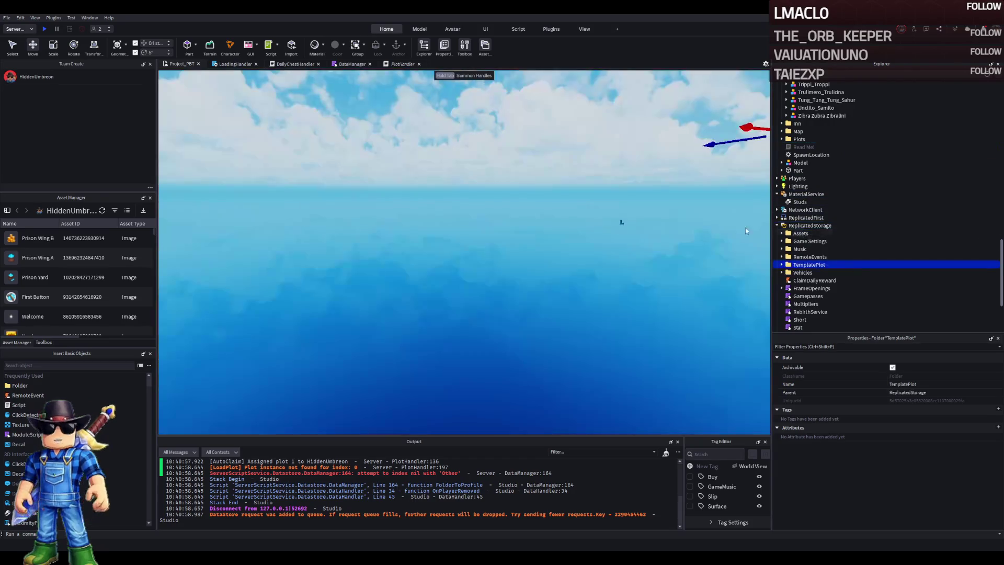
# - Start a play test and walk the character out of the cell and down the corridor
pyautogui.press('F5')
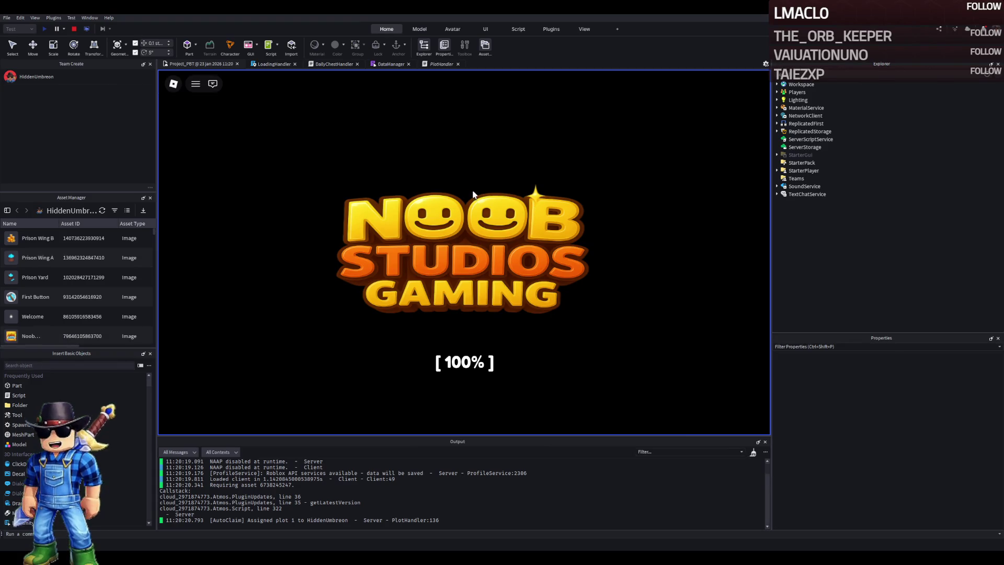
pyautogui.press('w')
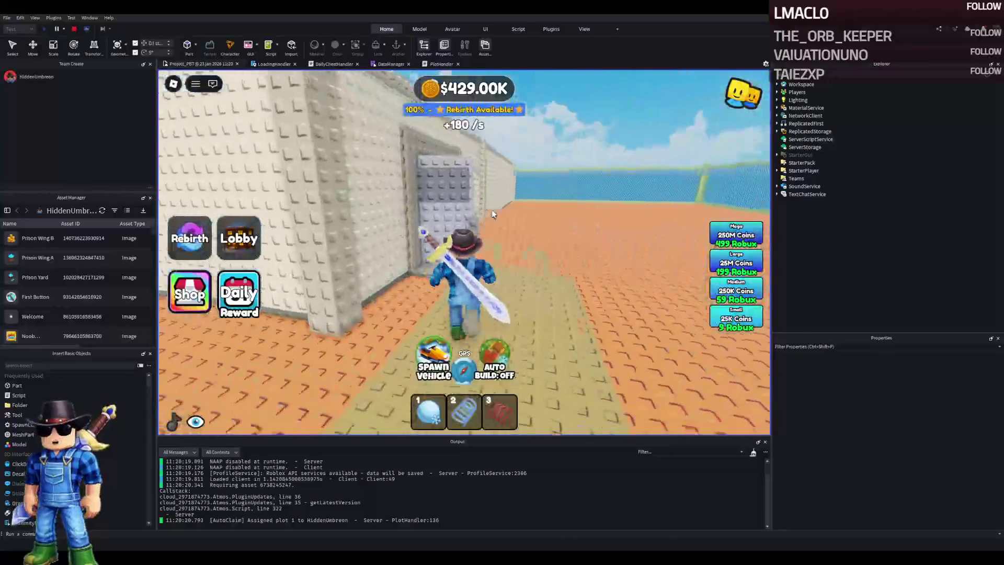
pyautogui.press('a')
pyautogui.press('a')
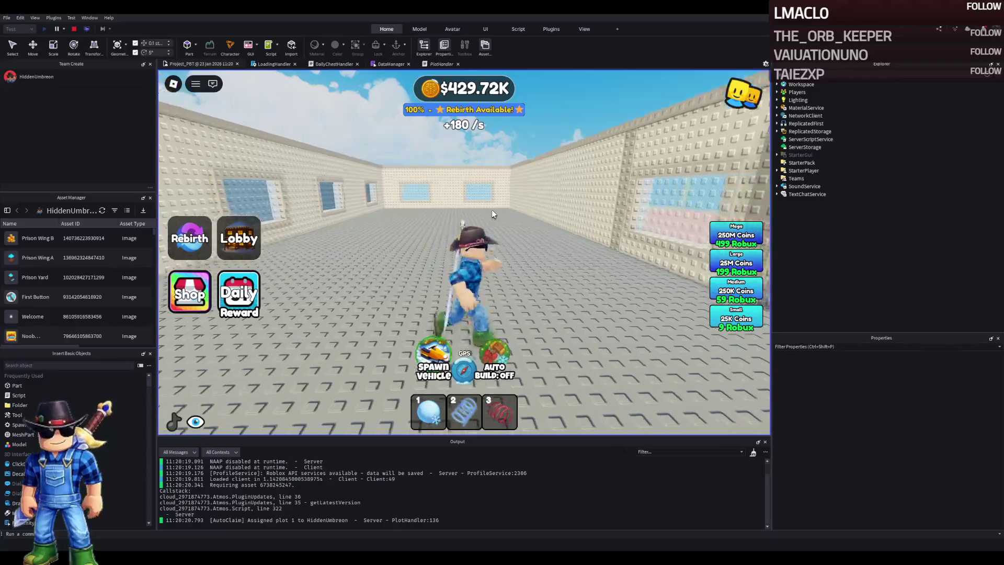
pyautogui.press('d')
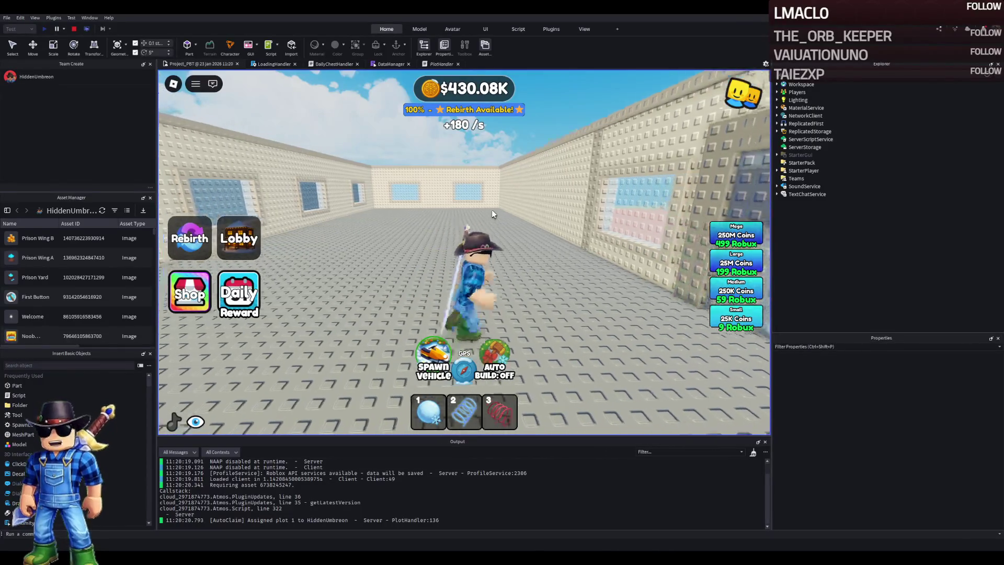
pyautogui.press('w')
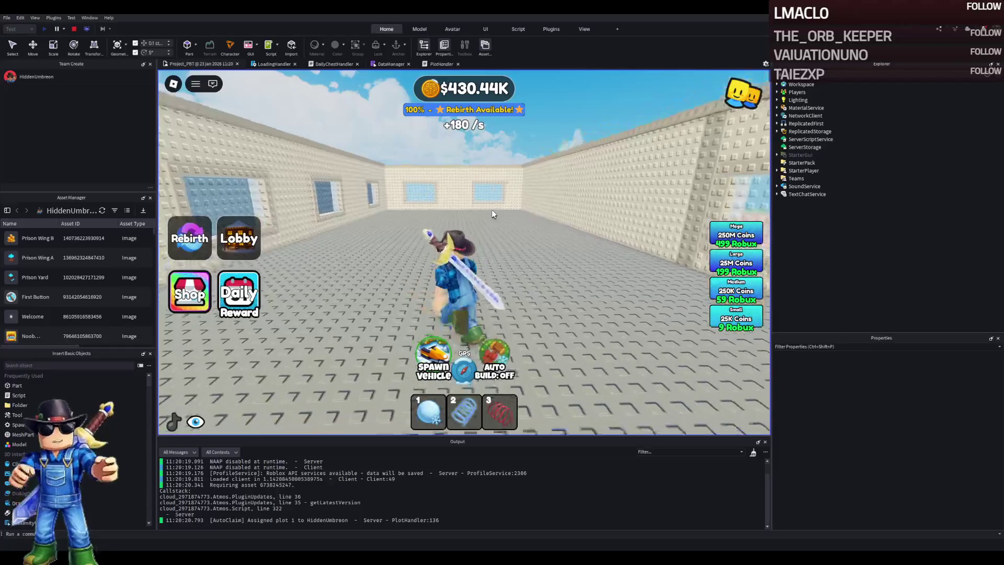
pyautogui.press('w')
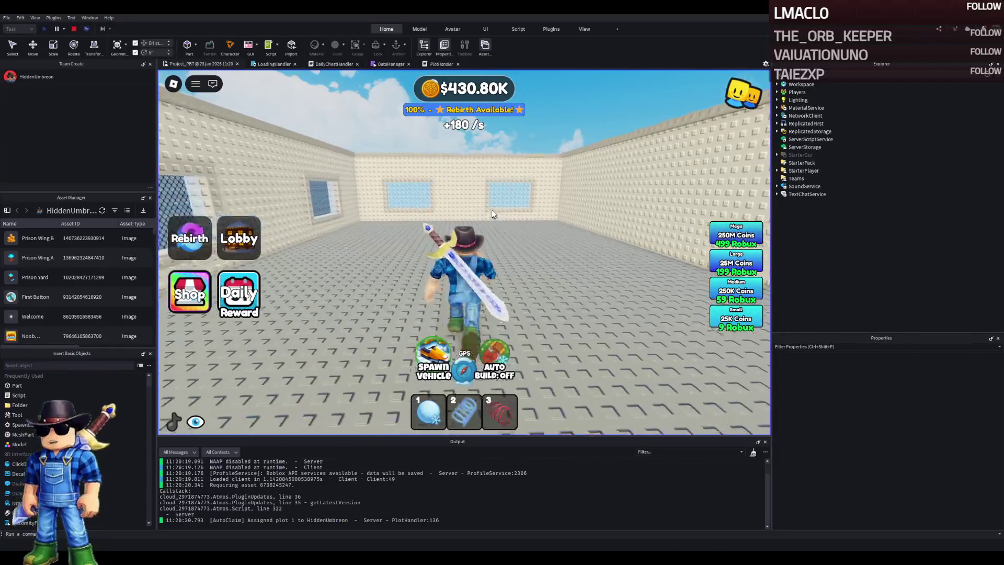
pyautogui.press('a')
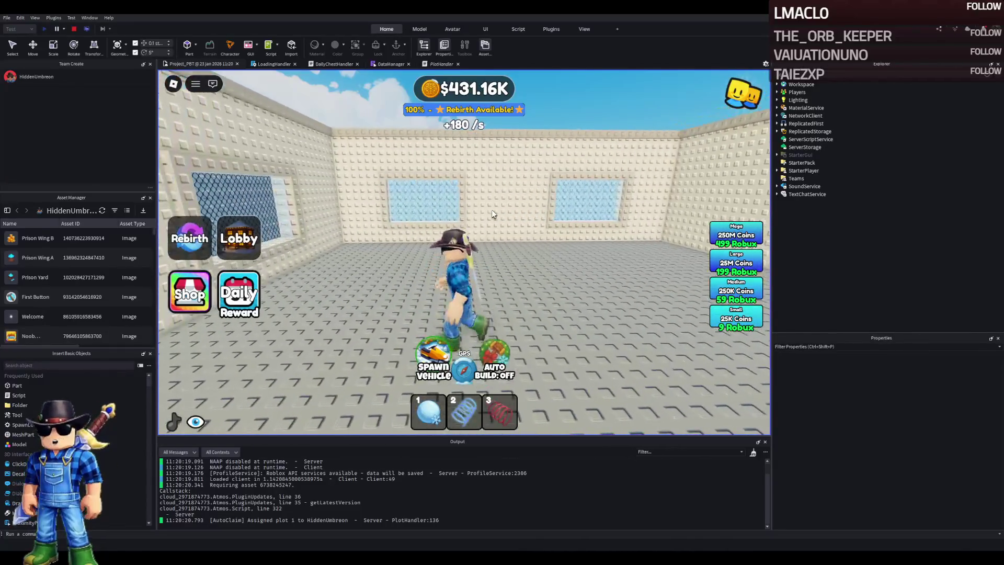
pyautogui.press('d')
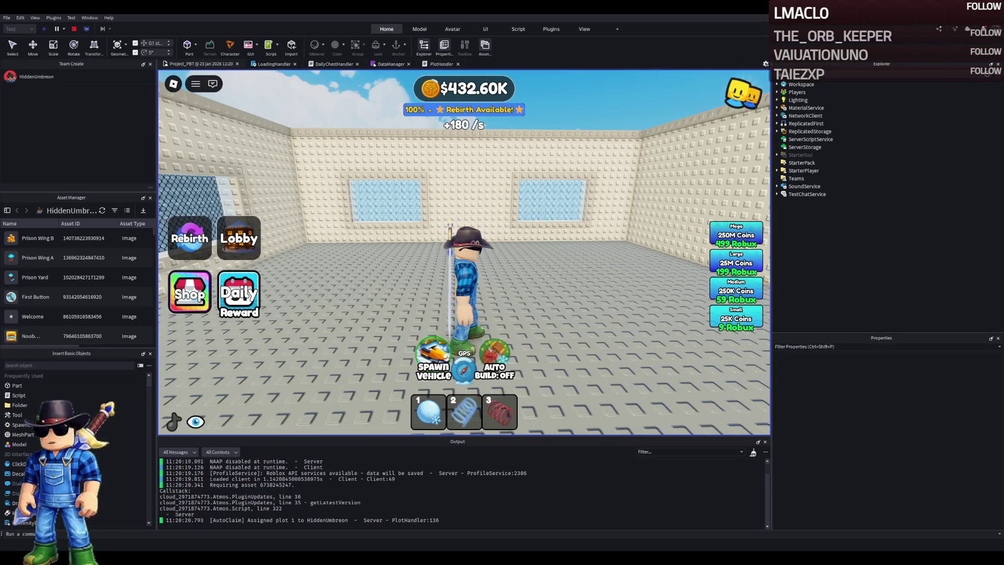
# - Run the character around the plot, through the doorway and out toward the yard fence
pyautogui.press('a')
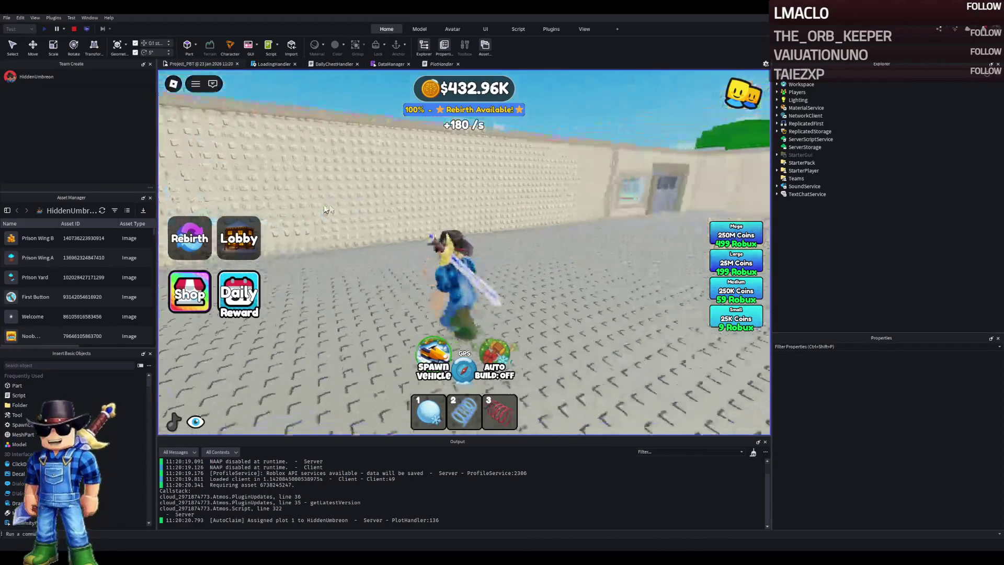
pyautogui.press('w')
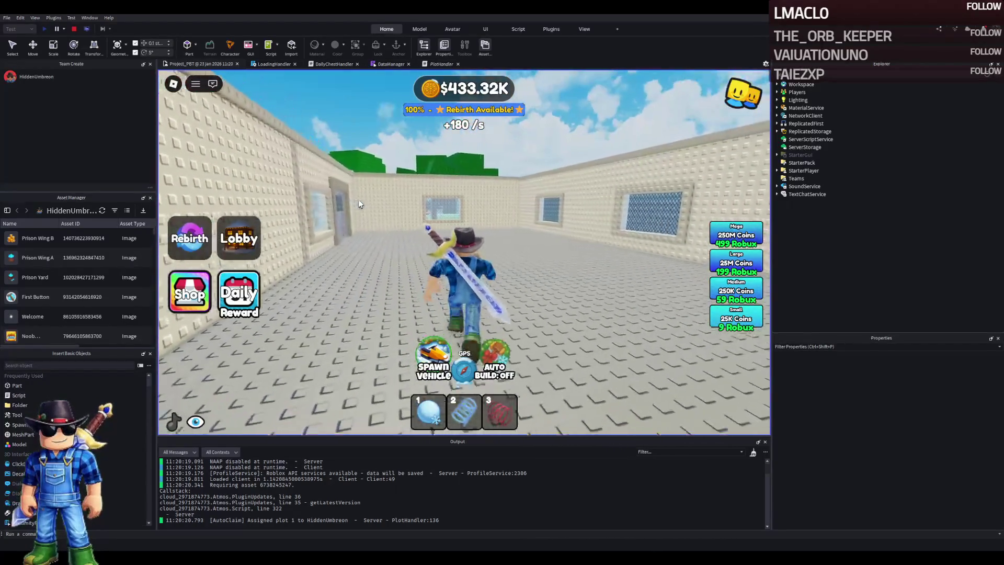
pyautogui.press('a')
pyautogui.press('w')
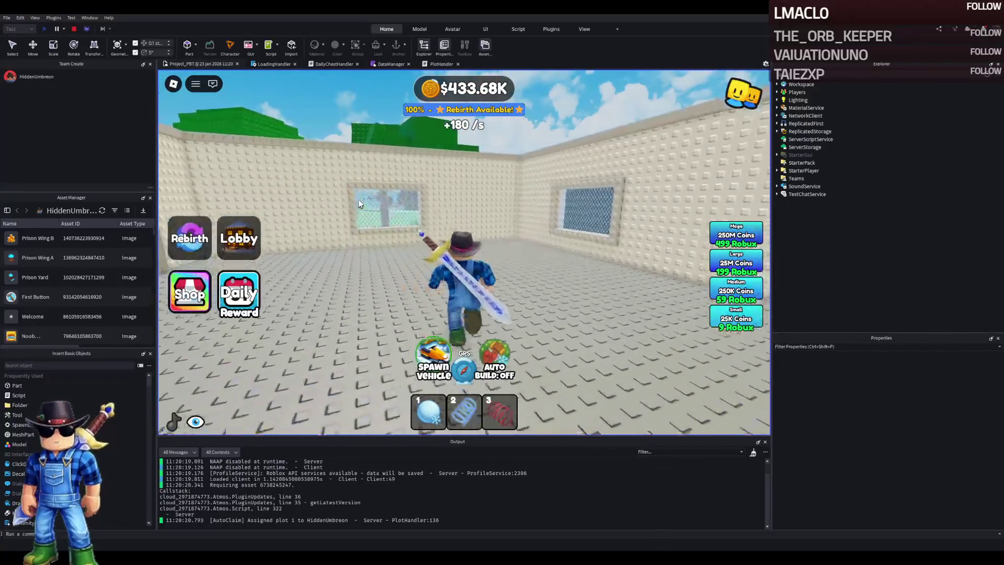
pyautogui.press('w')
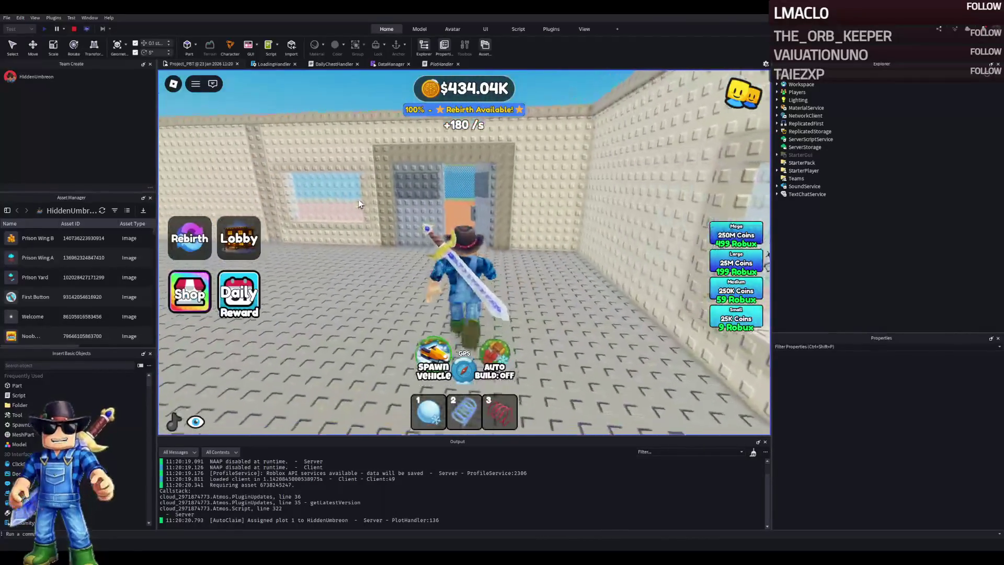
pyautogui.press('s')
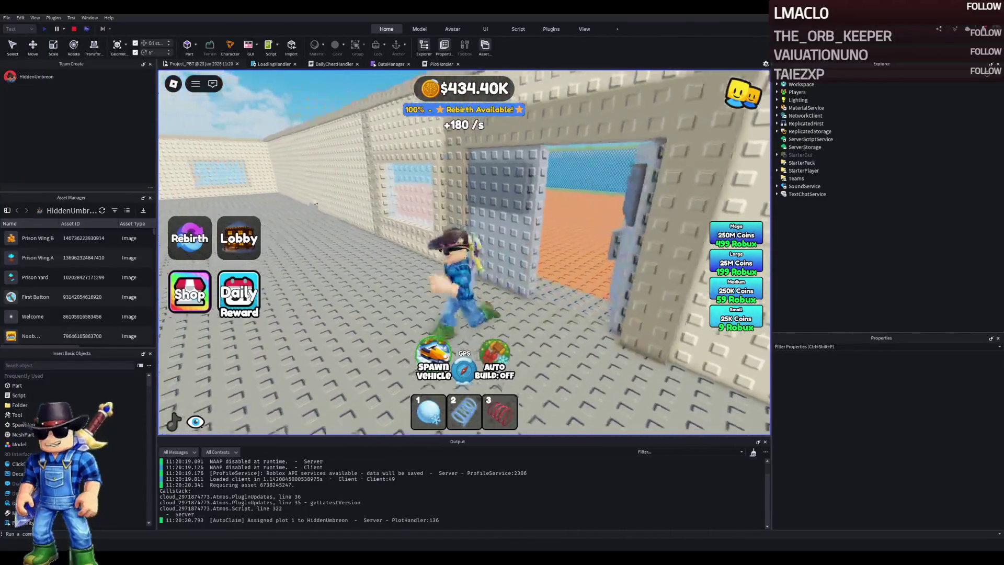
pyautogui.press('w')
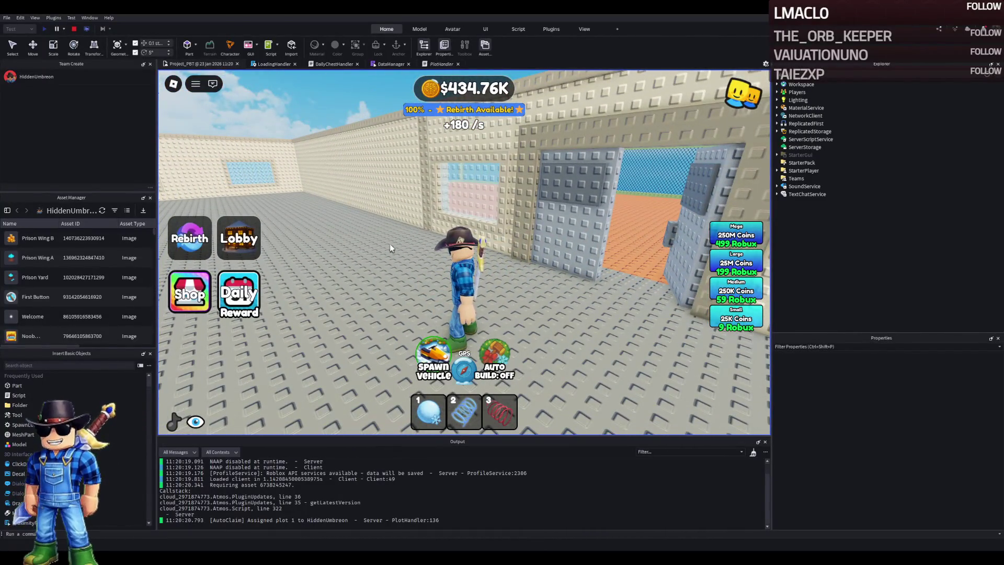
pyautogui.press('w')
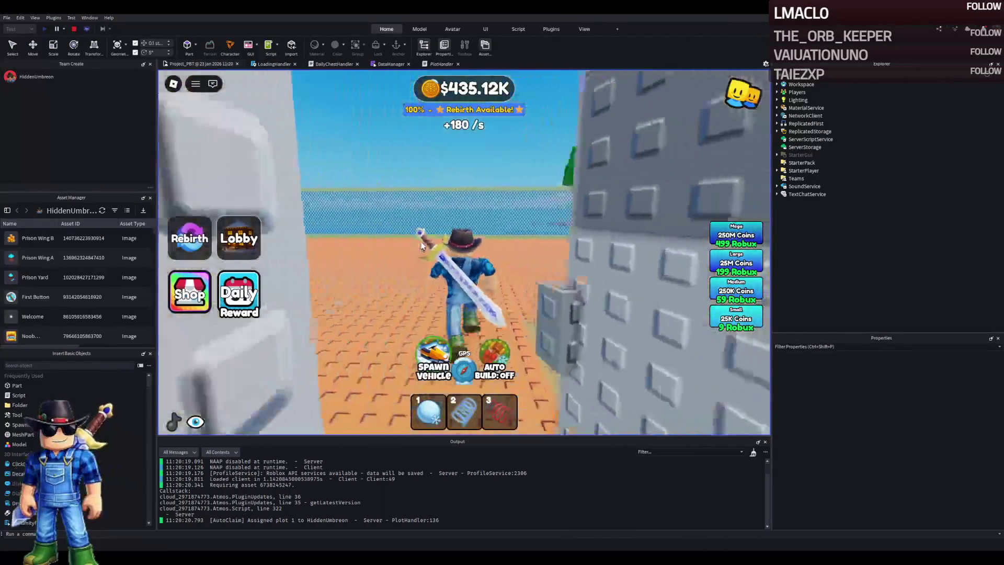
pyautogui.press('w')
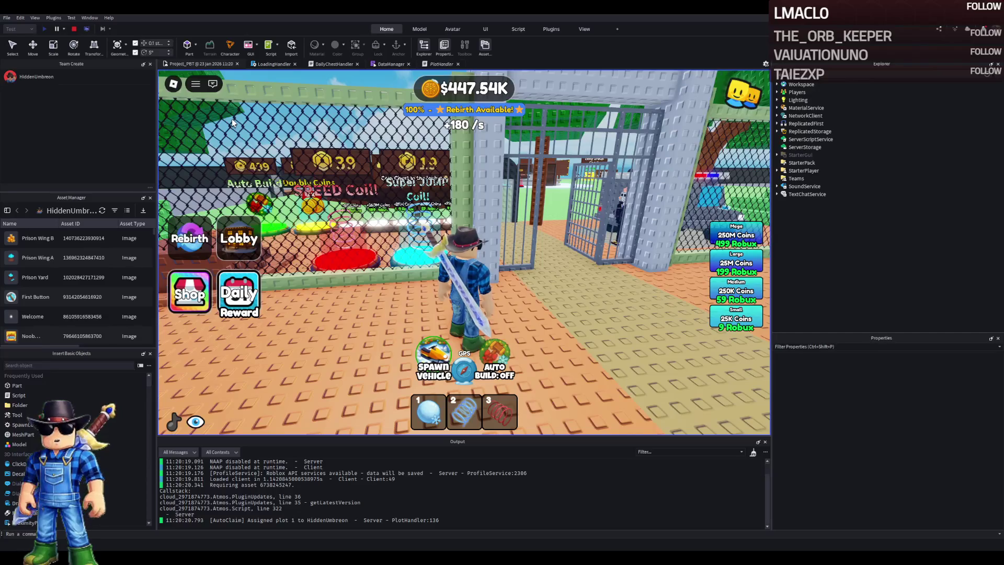
# - Run through the cage doorway, past the ambulance and tree blocks to the Super Jump Coil stand
pyautogui.press('w')
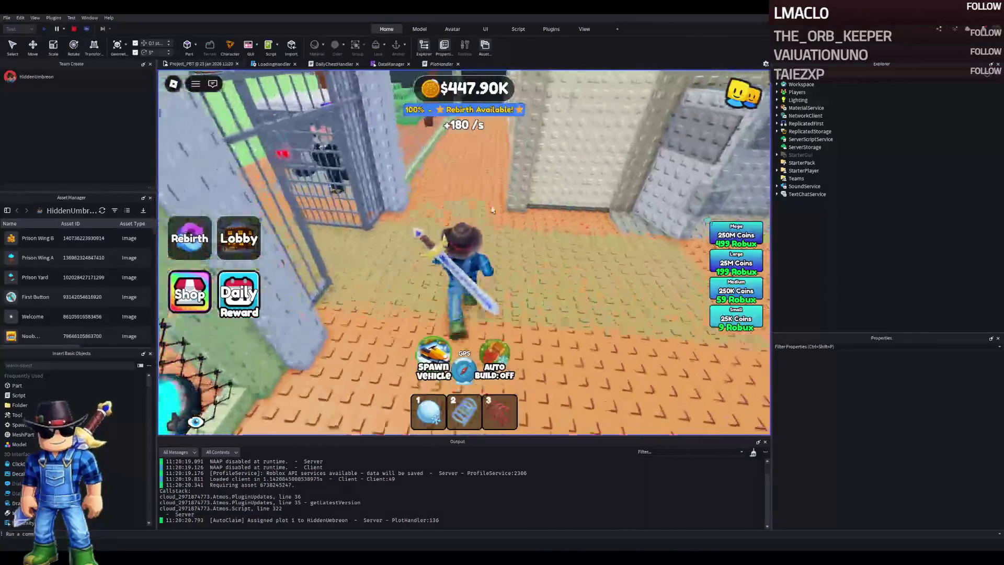
pyautogui.press('w')
pyautogui.press('w')
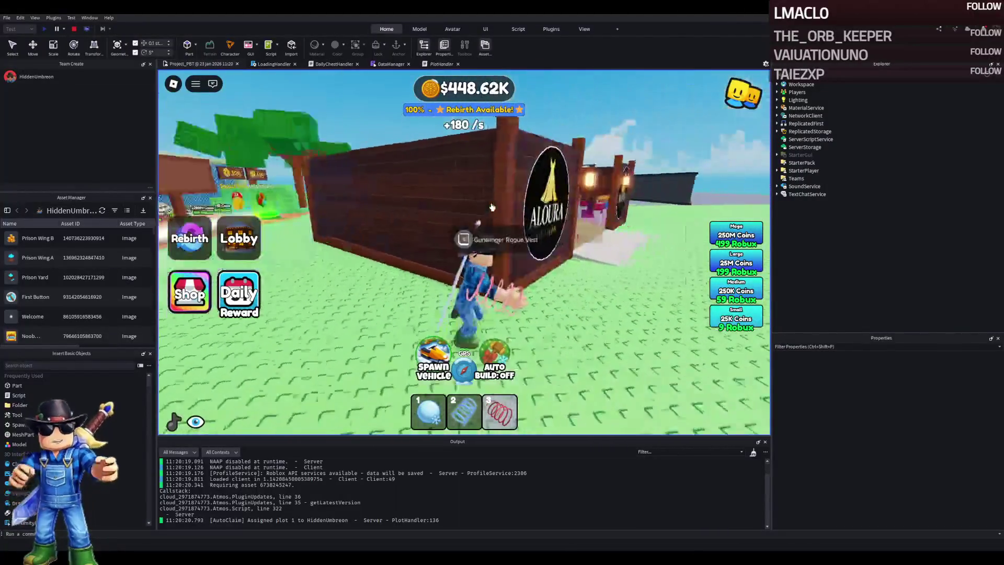
pyautogui.press('w')
pyautogui.press('w')
pyautogui.press('w')
pyautogui.press('w')
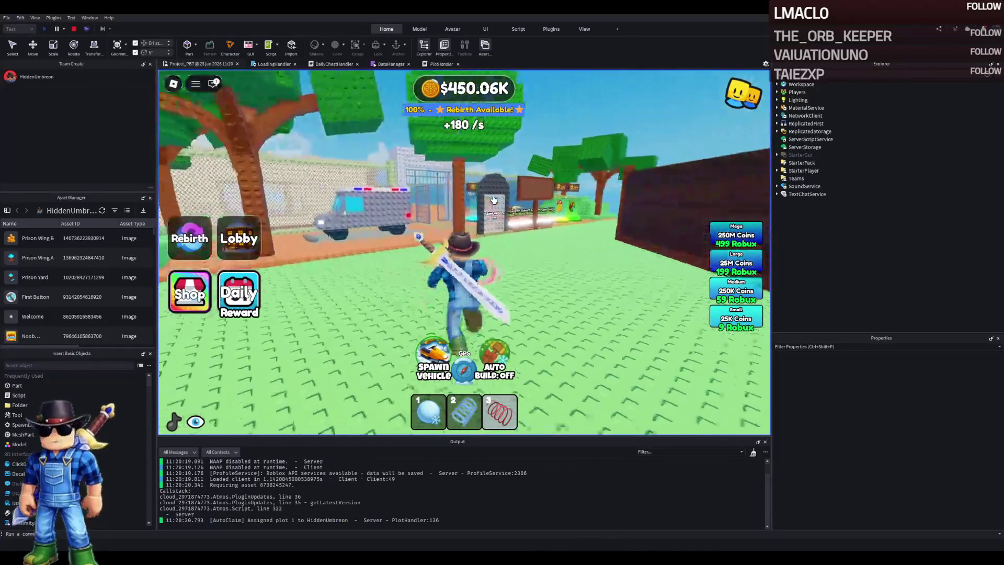
pyautogui.press('w')
pyautogui.press('w')
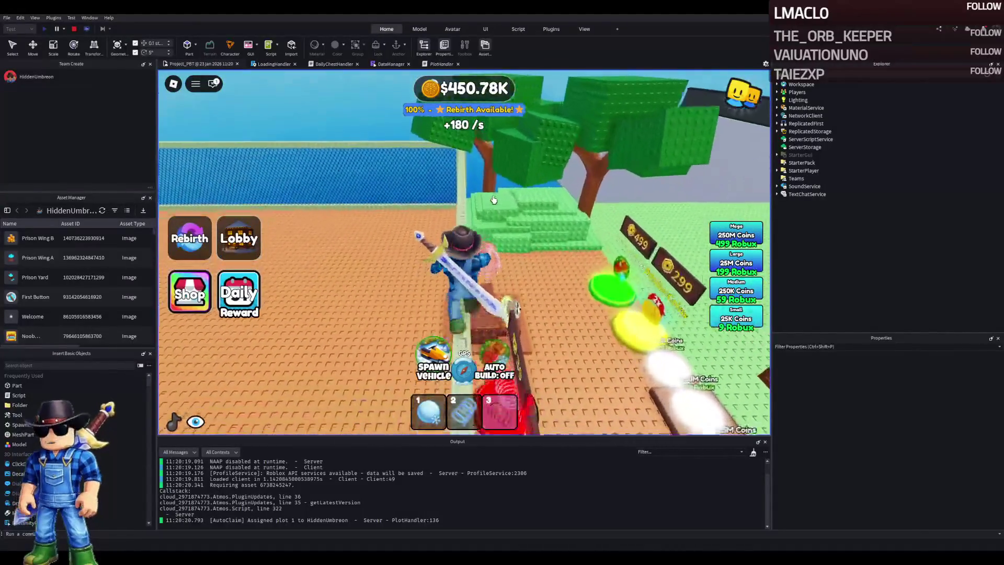
pyautogui.press('w')
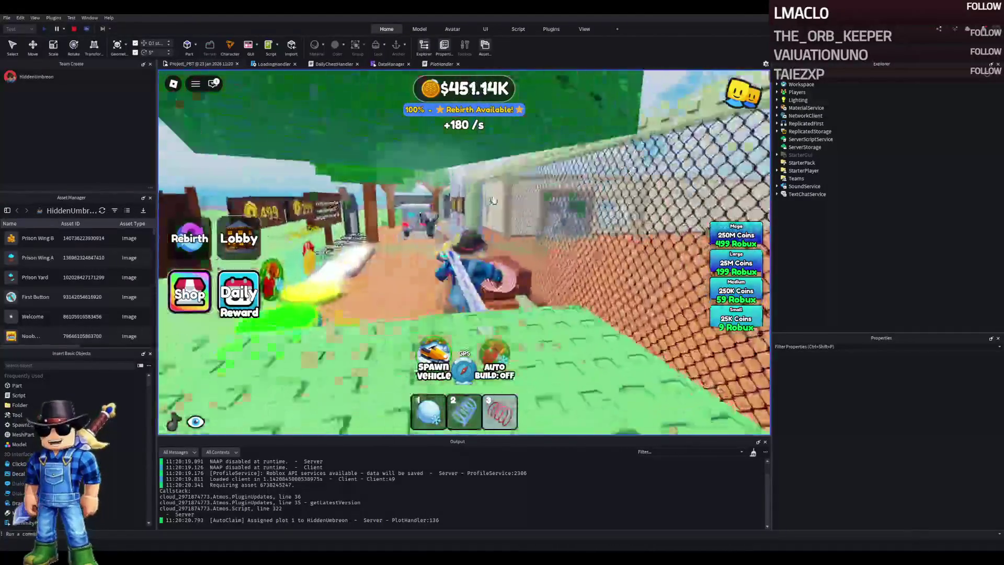
pyautogui.press('w')
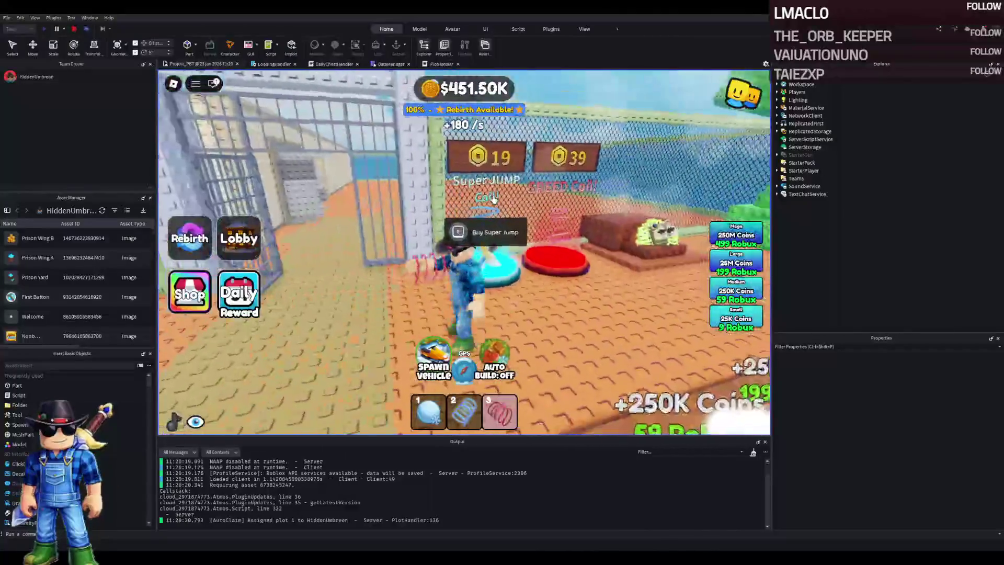
# - Run out the prison gate into the grey room, then stop the playtest
pyautogui.press('w')
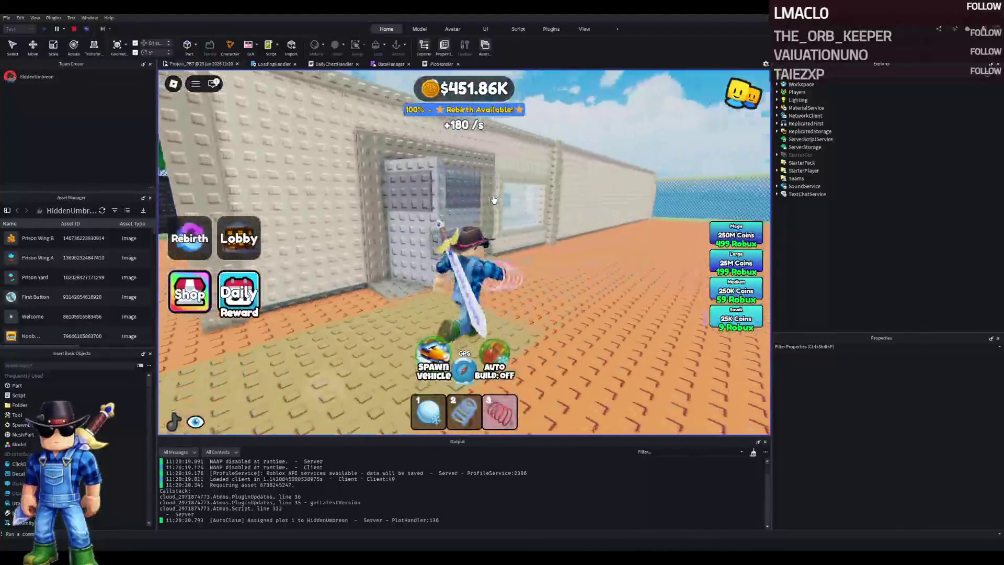
pyautogui.press('w')
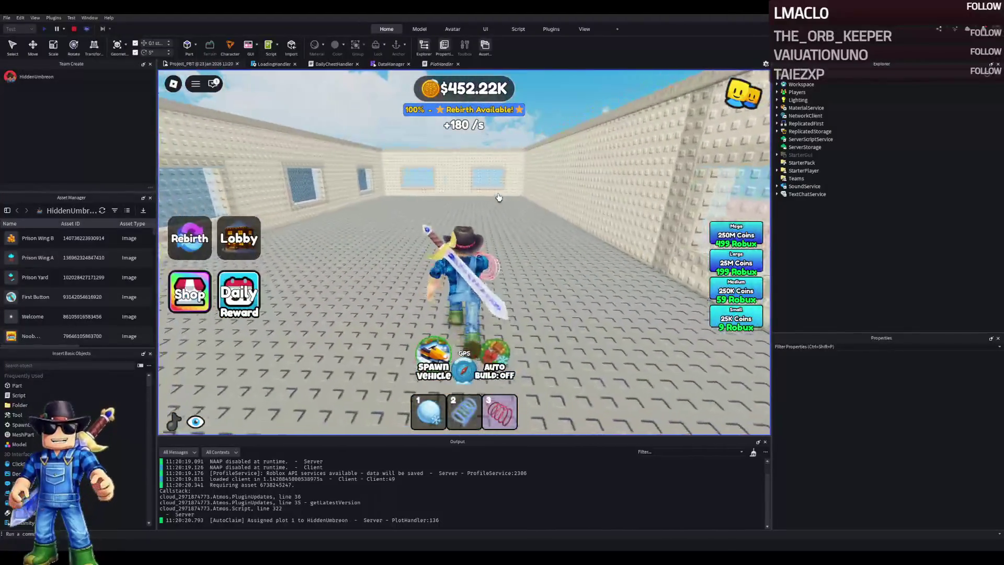
pyautogui.press('w')
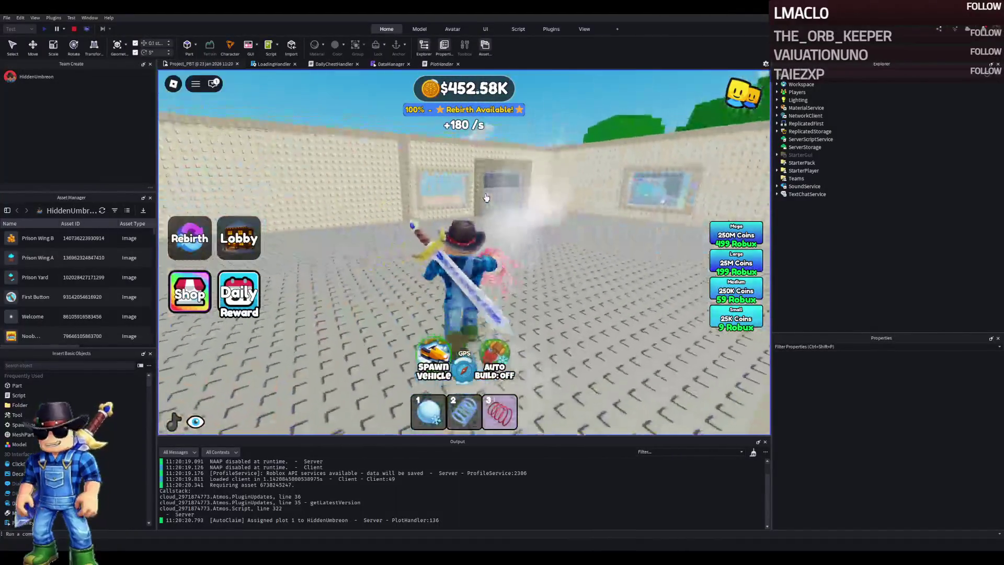
pyautogui.click(74, 29)
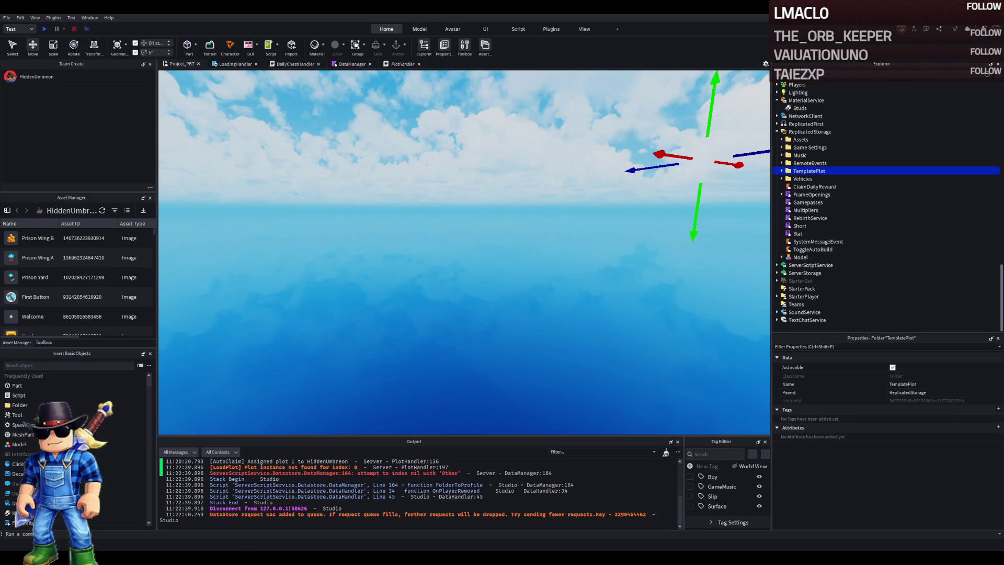
# - Deselect TemplatePlot and fly the editor camera down and back above the water
pyautogui.press('q')
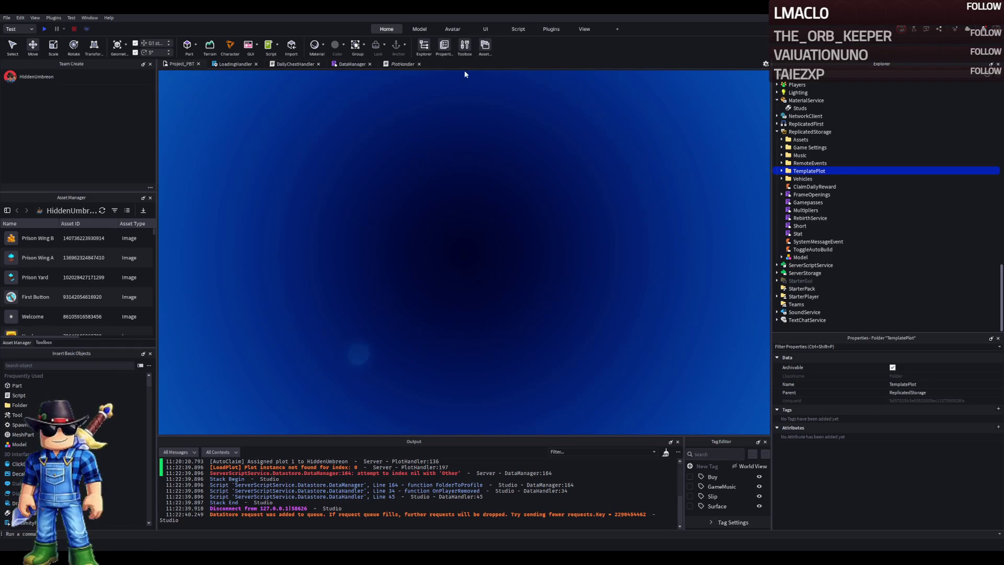
pyautogui.click(399, 71)
pyautogui.press('e')
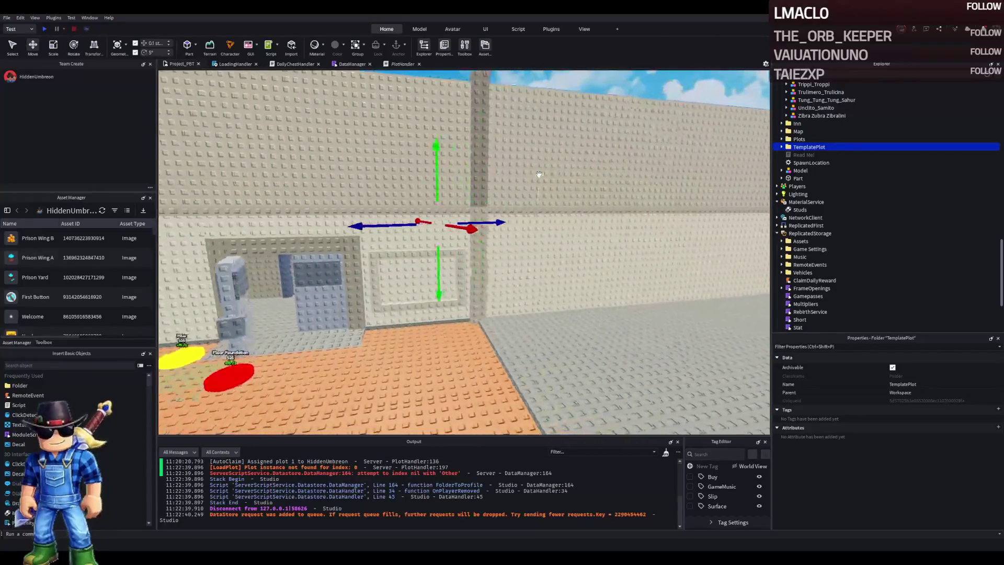
# - Expand TemplatePlot's Buttons folder, inspect button 35, and select button part 44
pyautogui.doubleClick(809, 147)
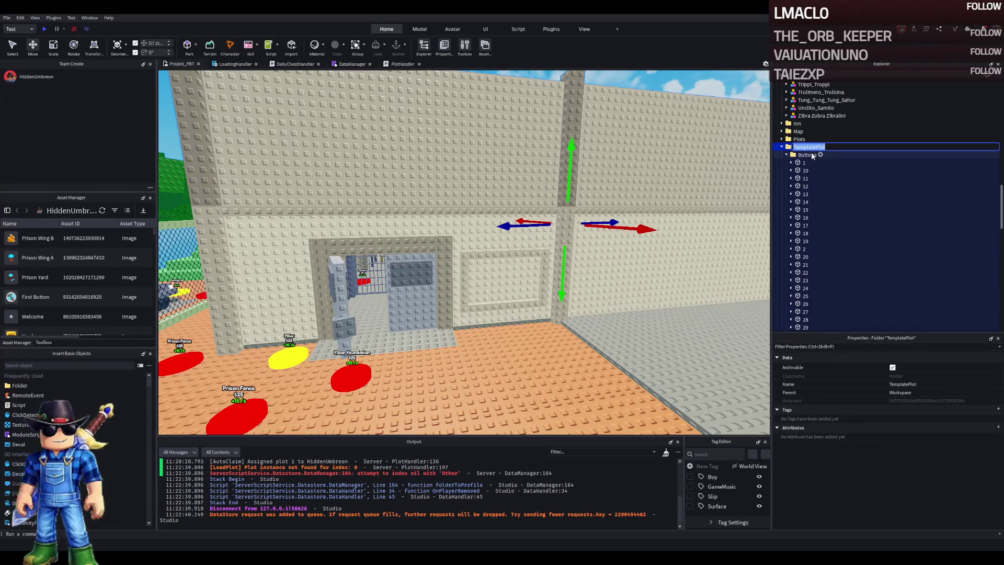
pyautogui.click(808, 155)
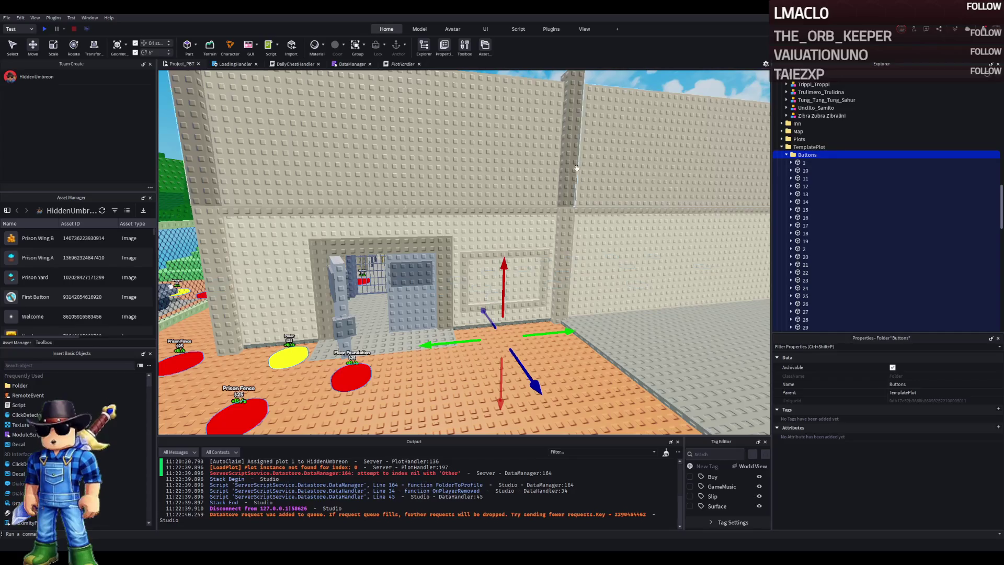
pyautogui.scroll(-4, 836, 212)
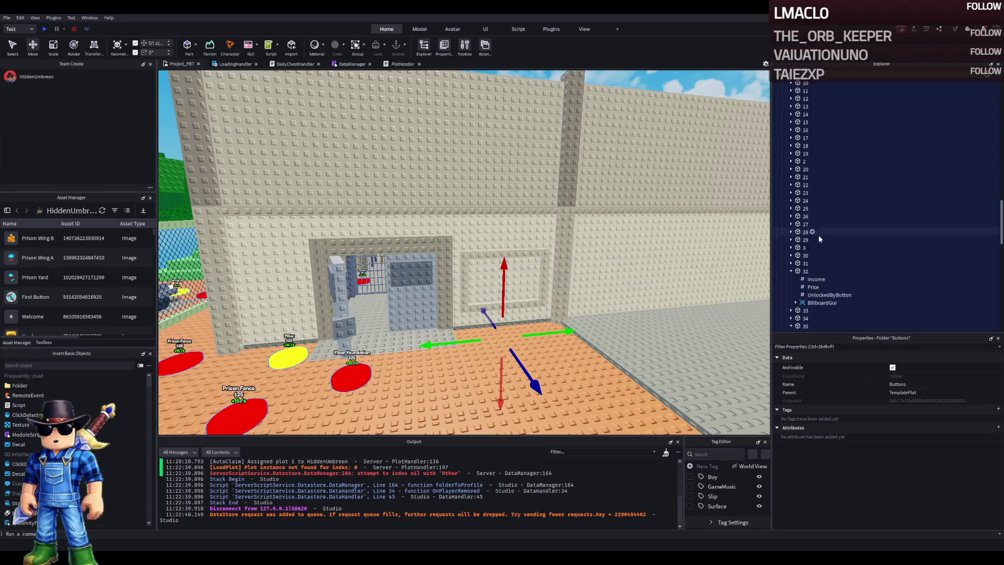
pyautogui.click(790, 295)
pyautogui.click(791, 295)
pyautogui.scroll(-5, 795, 282)
pyautogui.click(804, 263)
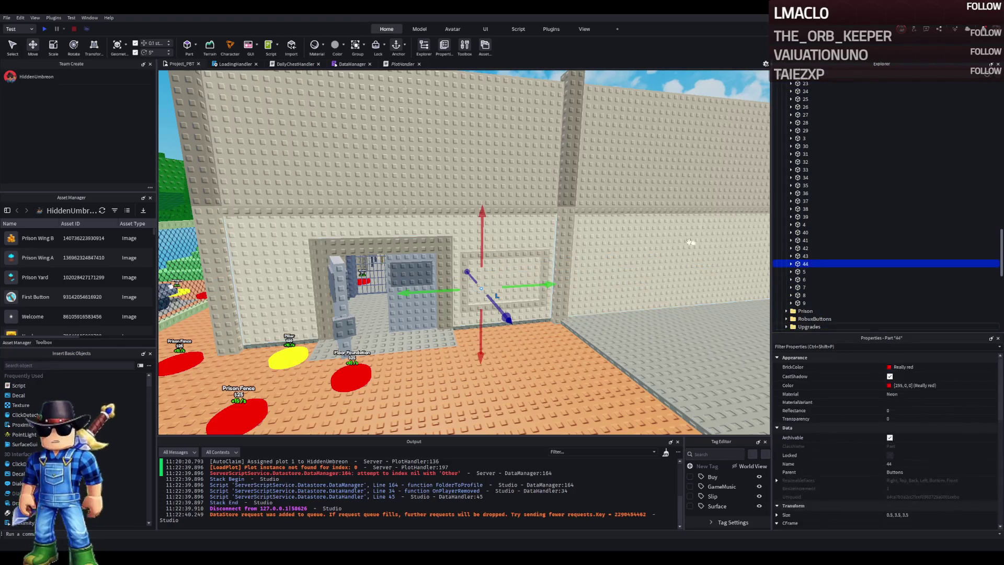
pyautogui.scroll(4, 604, 230)
# - Frame red part 44 near the Window and Pillar pads and duplicate it for renaming
pyautogui.press('w')
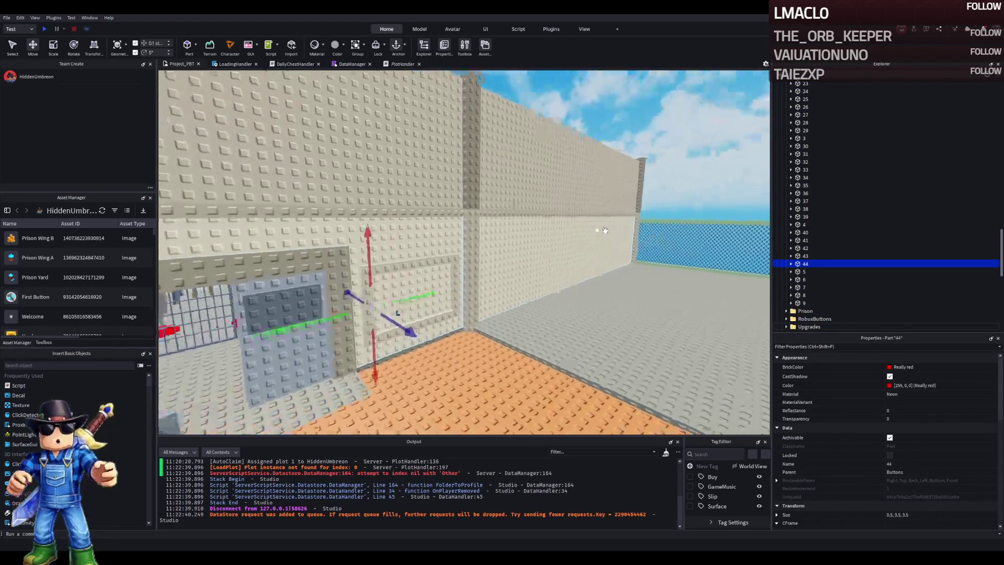
pyautogui.press('s')
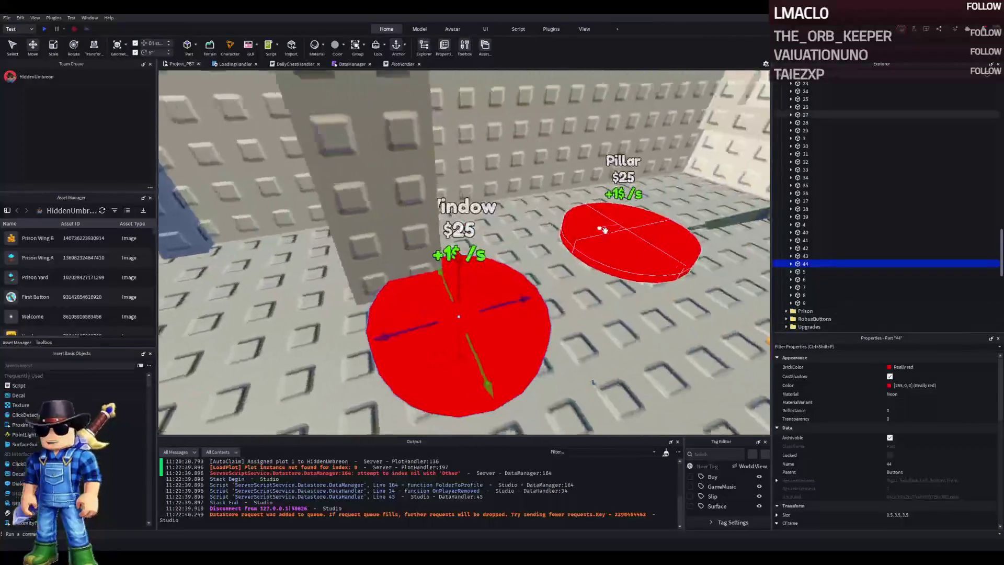
pyautogui.press('s')
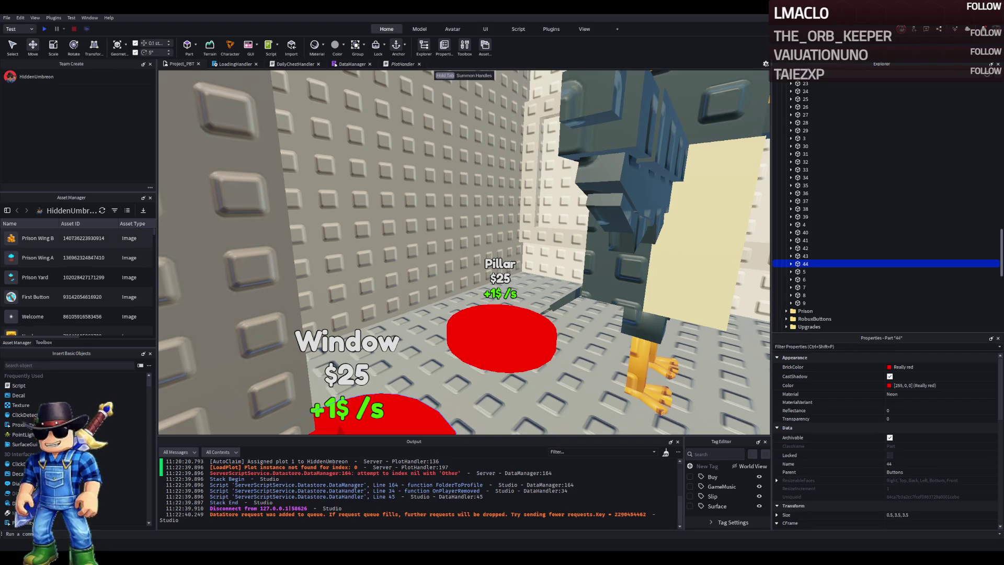
pyautogui.press('f')
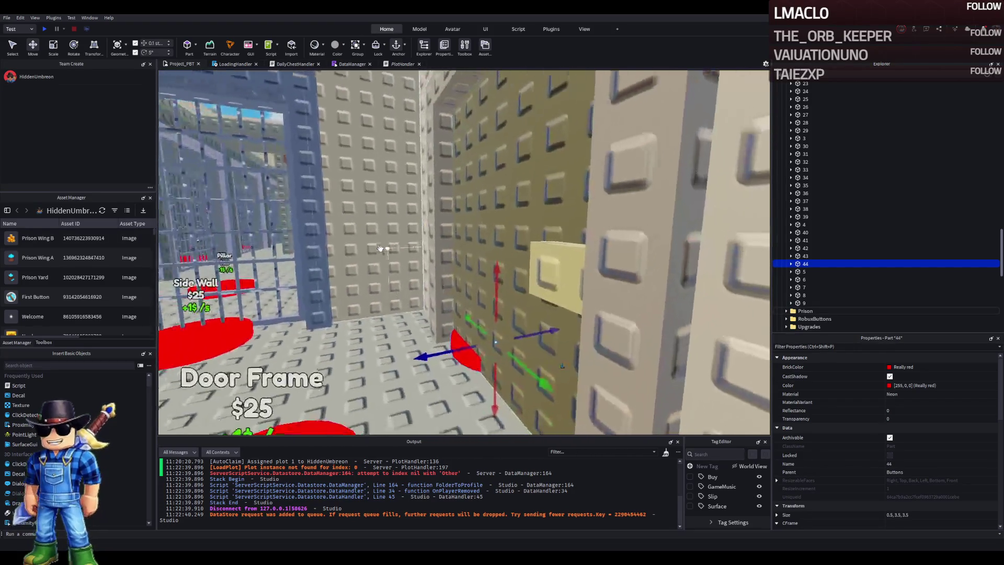
pyautogui.hotkey('ctrl', 'd')
pyautogui.press('F2')
# - Name the copy 45 and move its IntValue into a new UnlockedByButton folder, renamed Value
pyautogui.write('45')
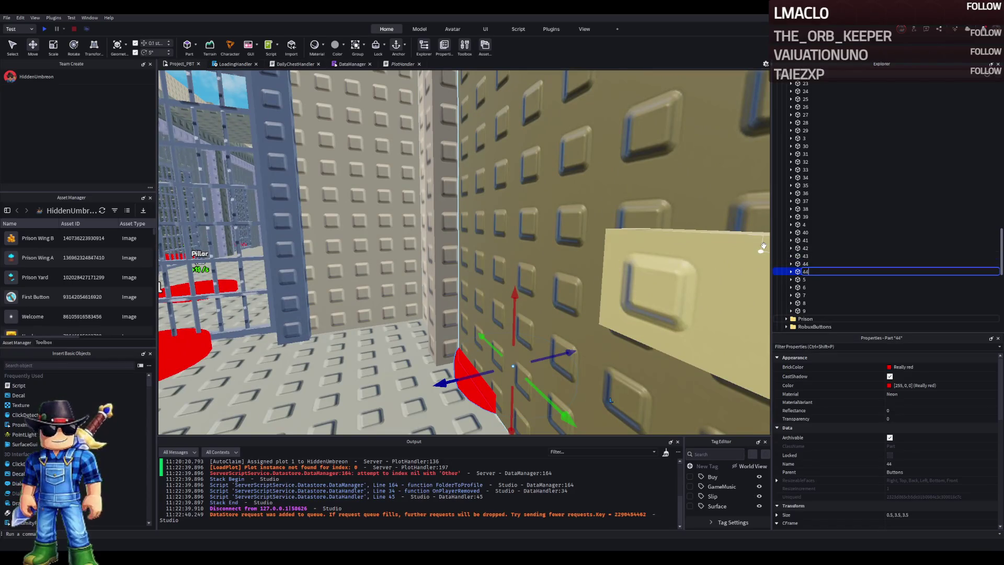
pyautogui.press('Return')
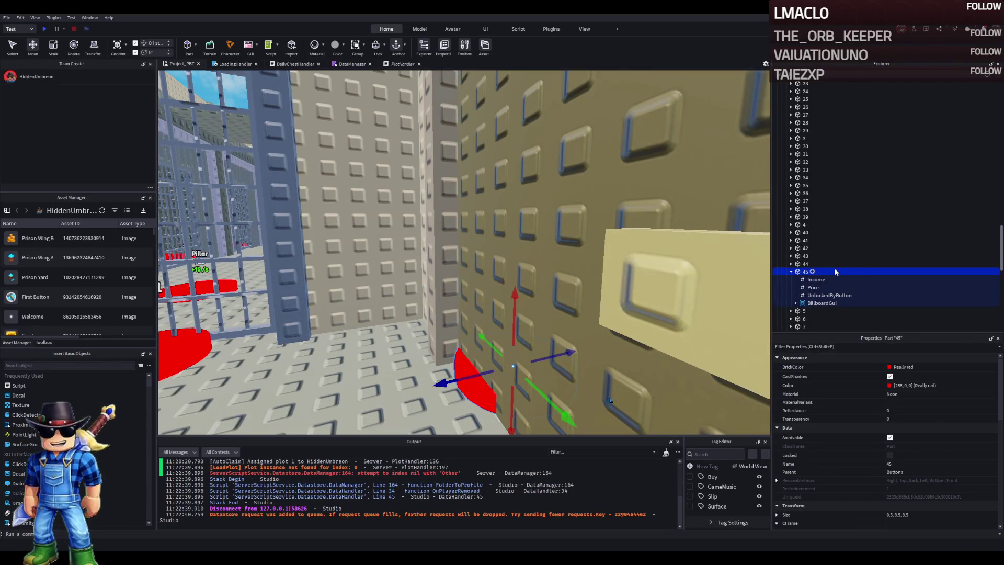
pyautogui.click(812, 272)
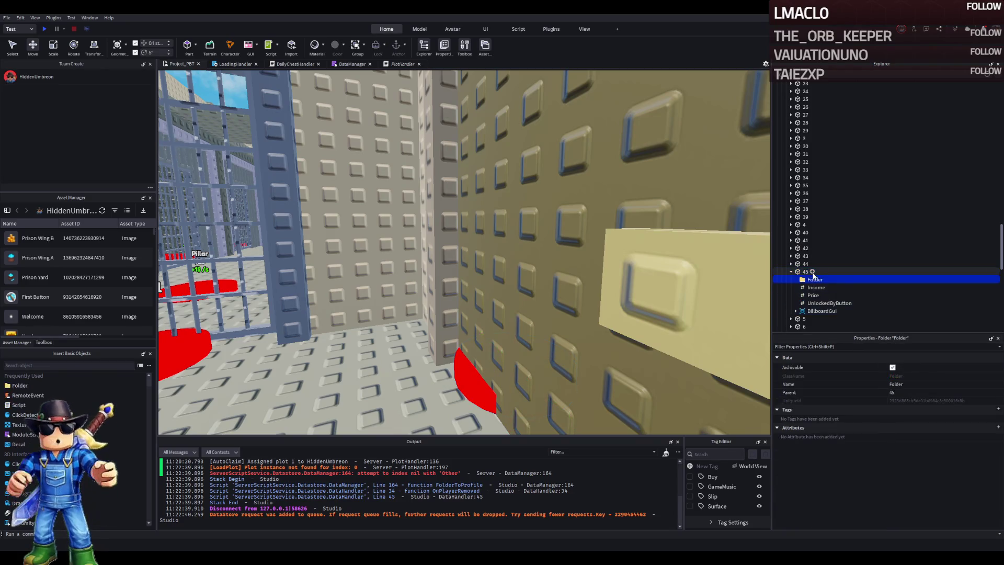
pyautogui.write('UnlockedByButton')
pyautogui.click(839, 304)
pyautogui.moveTo(838, 307); pyautogui.dragTo(831, 281)
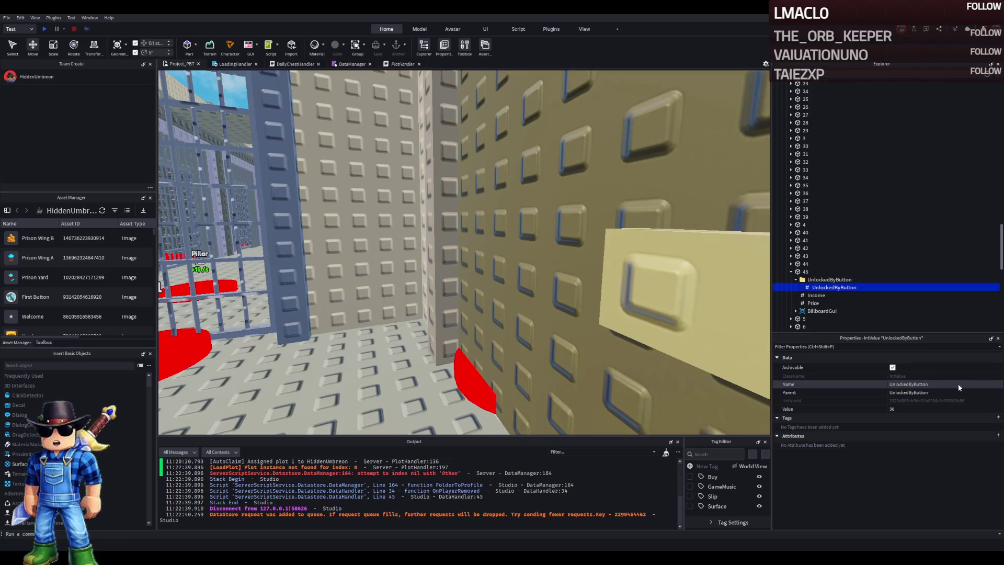
pyautogui.press('F2')
pyautogui.write('Valu')
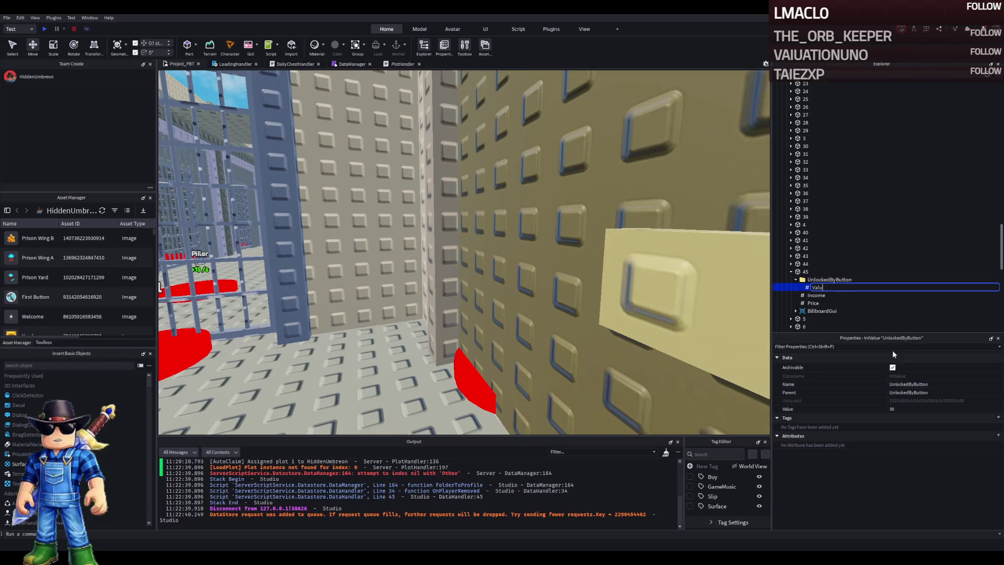
pyautogui.write('e')
pyautogui.press('Return')
# - Duplicate the Value entry repeatedly, numbering the copies up through 40
pyautogui.hotkey('ctrl', 'd')
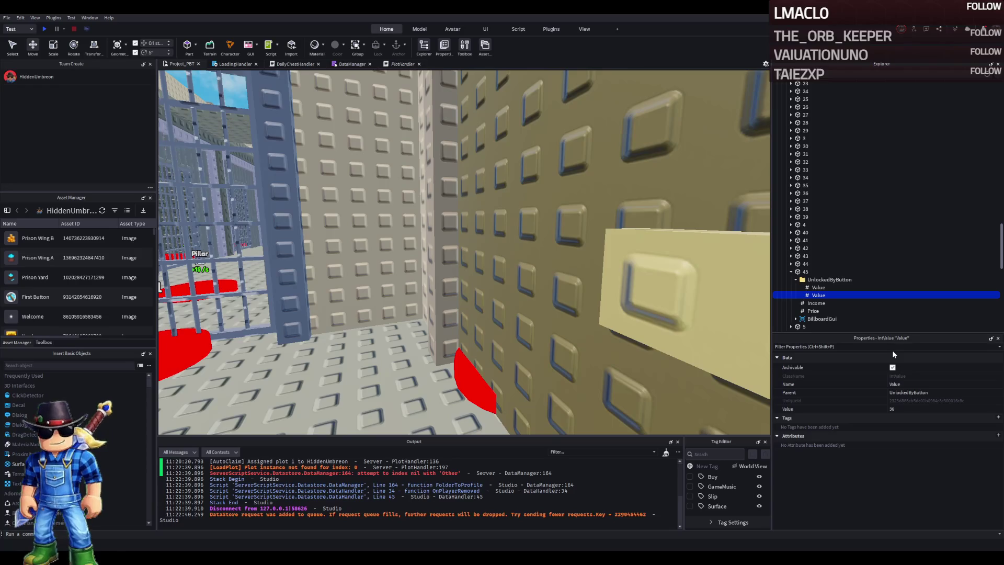
pyautogui.click(920, 408)
pyautogui.write('37')
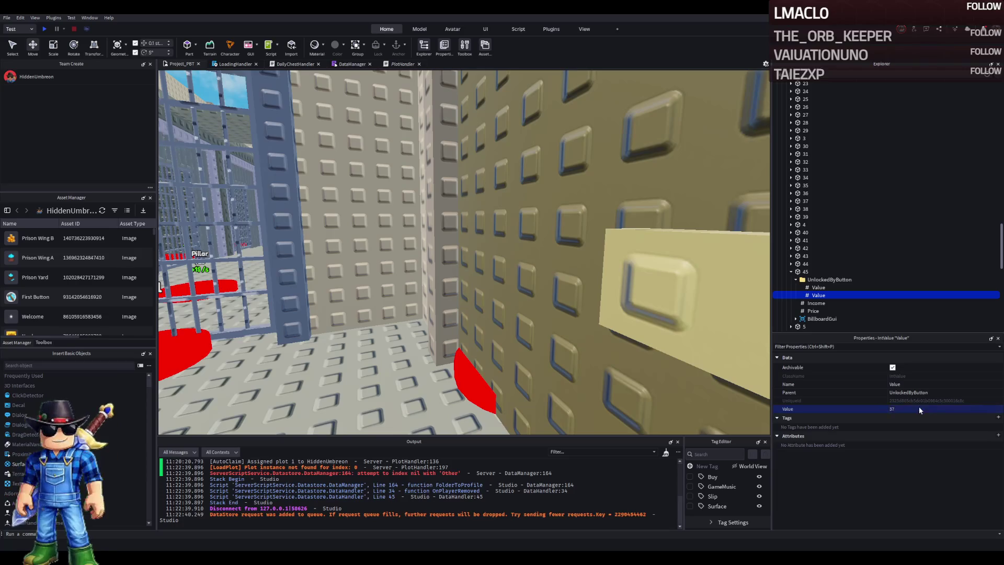
pyautogui.hotkey('ctrl', 'd')
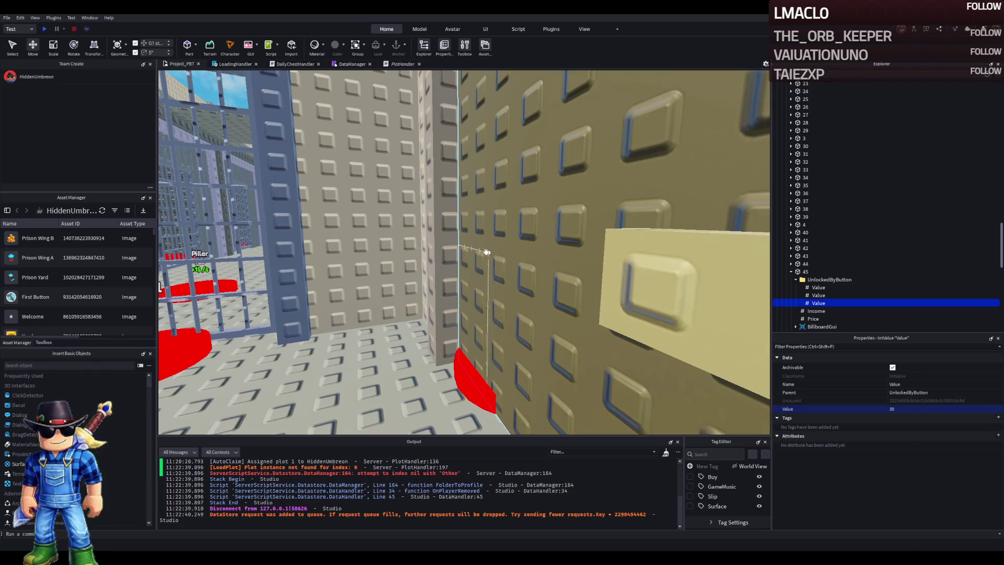
pyautogui.click(806, 200)
pyautogui.press('f')
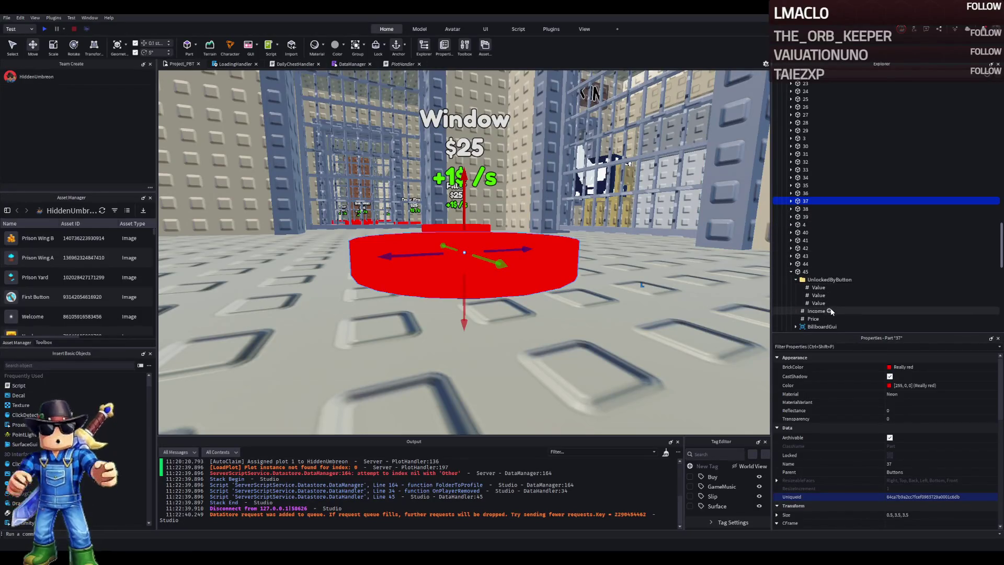
pyautogui.click(949, 307)
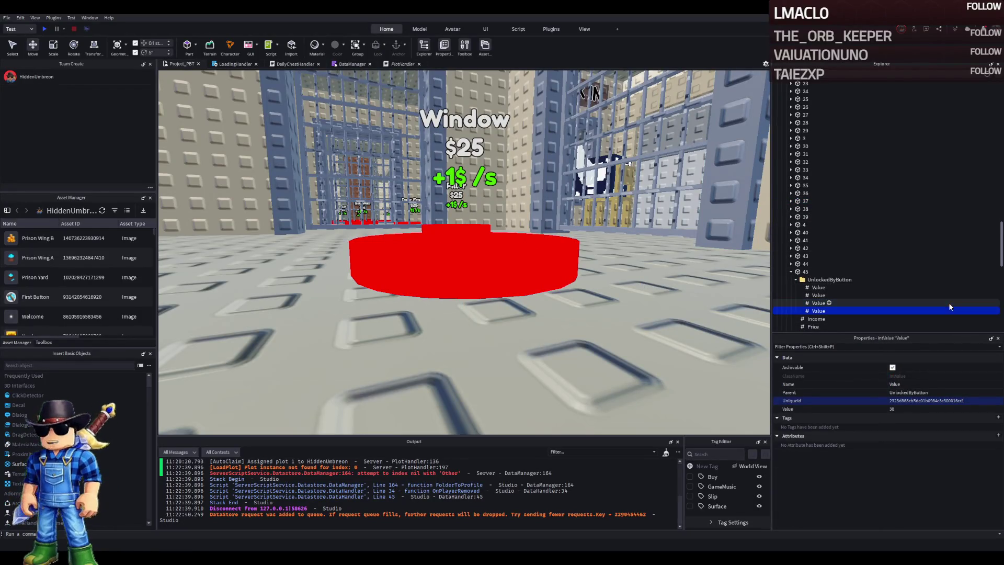
pyautogui.click(914, 407)
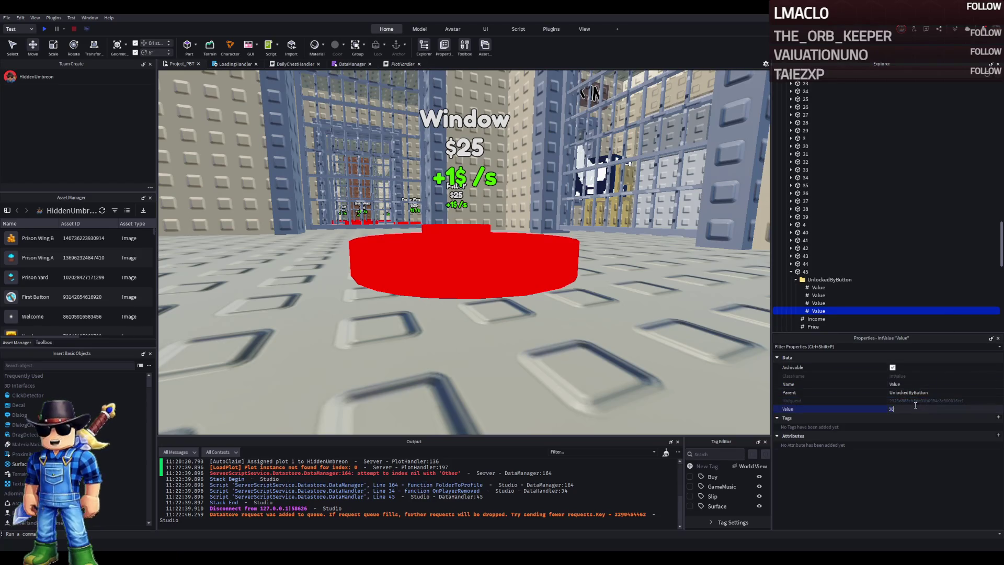
pyautogui.press('Return')
pyautogui.hotkey('ctrl', 'd')
pyautogui.click(910, 409)
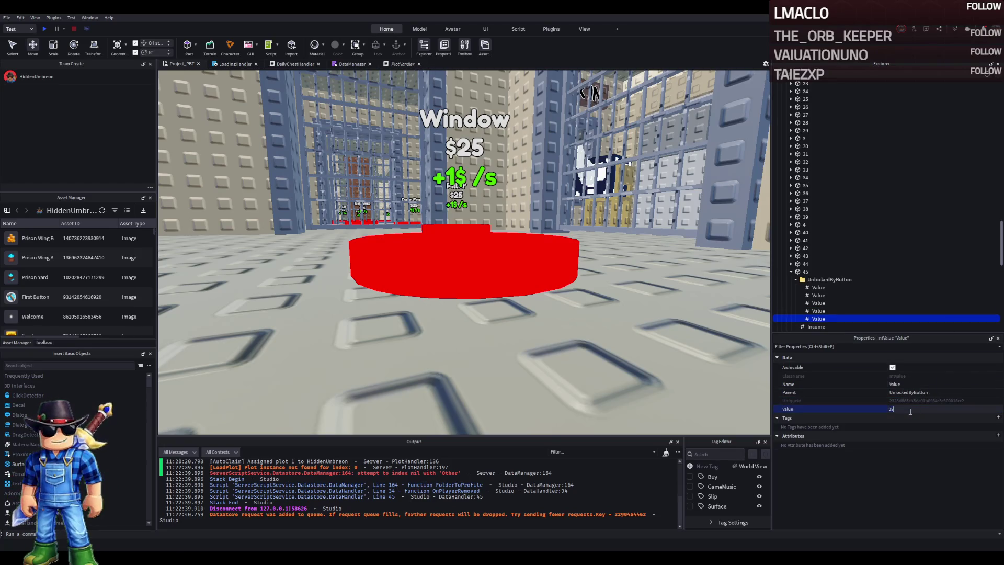
pyautogui.write('40')
pyautogui.press('Return')
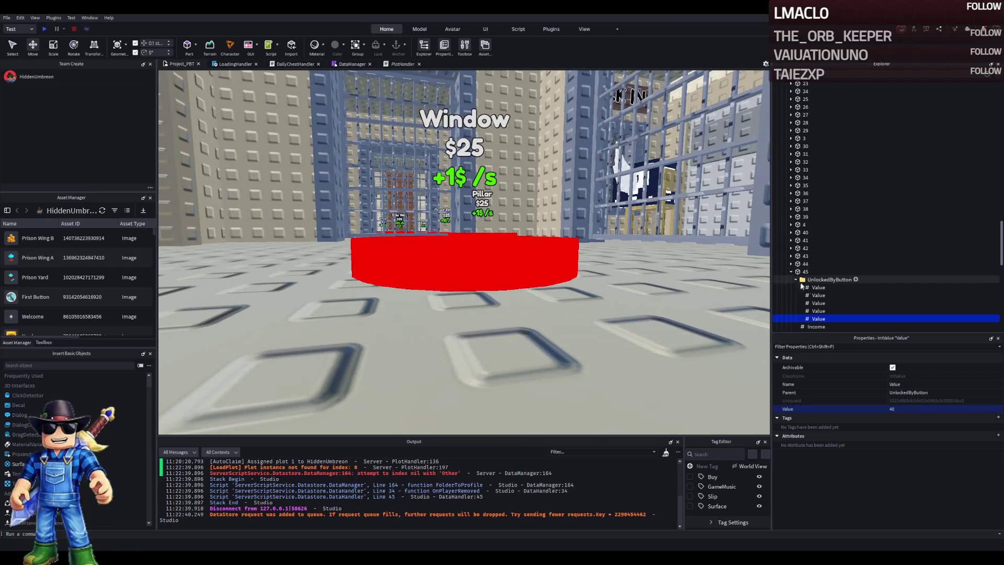
# - Add further Value copies numbered 41 through 44, then collapse the UnlockedByButton folder
pyautogui.hotkey('ctrl', 'd')
pyautogui.click(917, 408)
pyautogui.write('41')
pyautogui.click(818, 319)
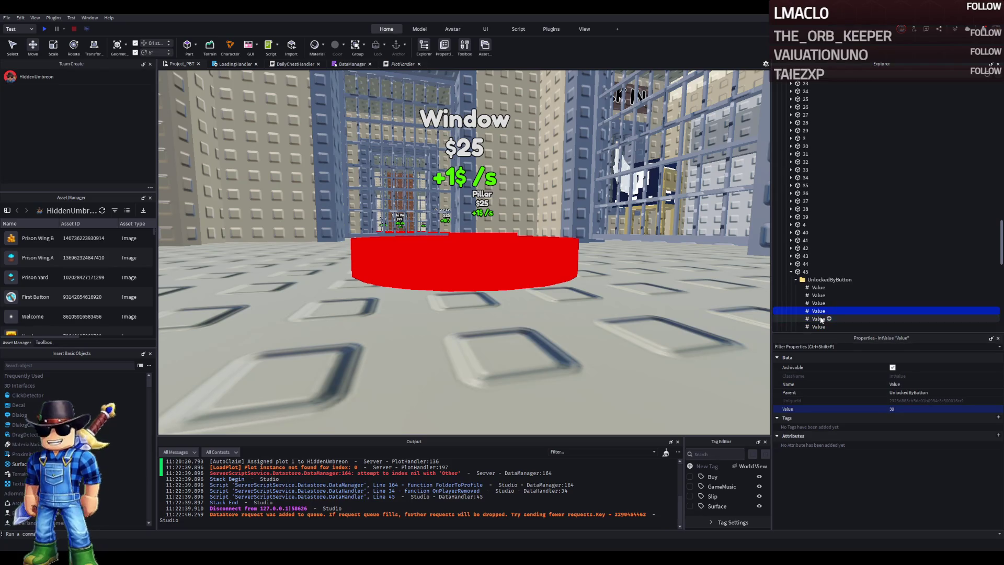
pyautogui.hotkey('ctrl', 'd')
pyautogui.click(936, 408)
pyautogui.write('41')
pyautogui.press('Return')
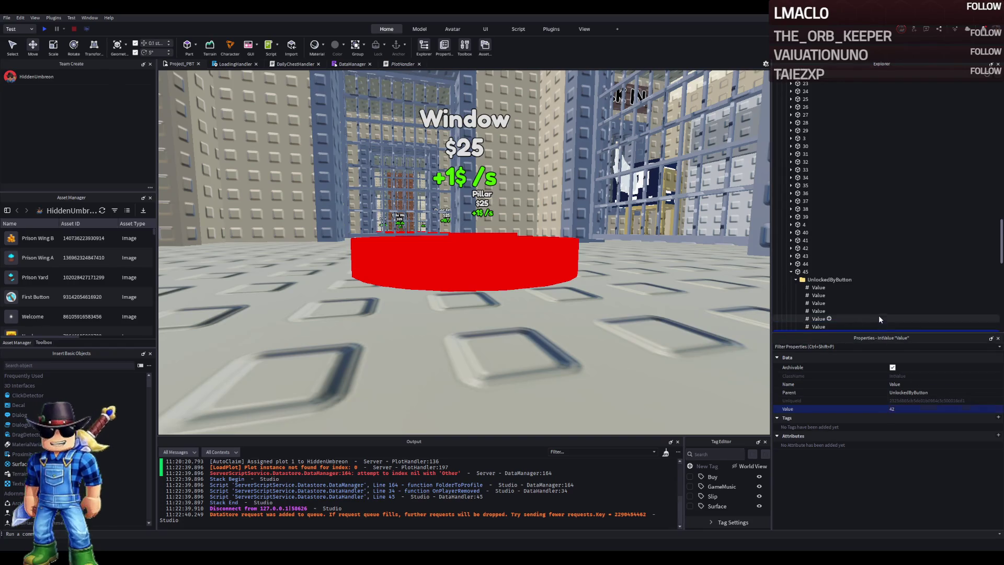
pyautogui.scroll(-2, 879, 316)
pyautogui.hotkey('ctrl', 'd')
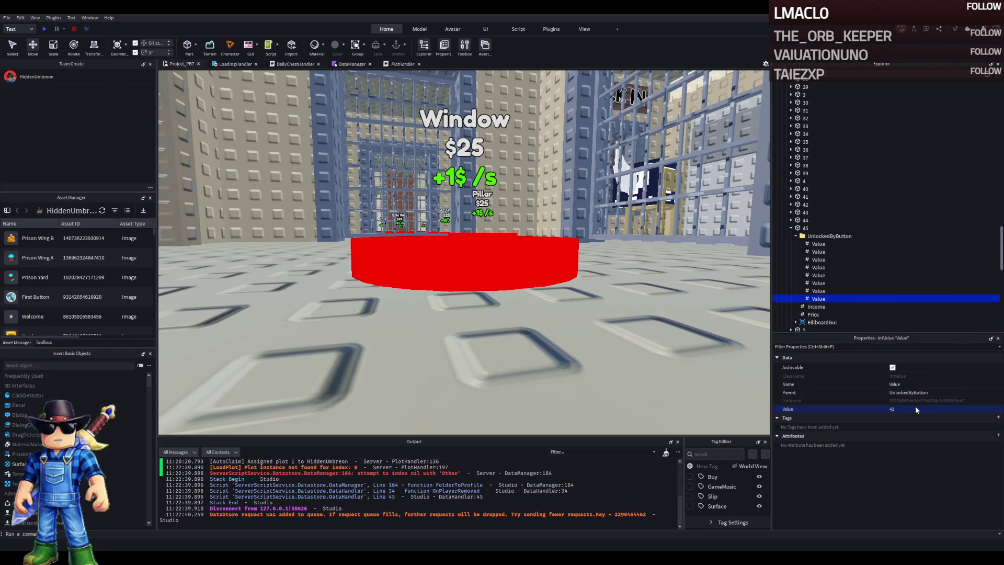
pyautogui.write('3')
pyautogui.press('Return')
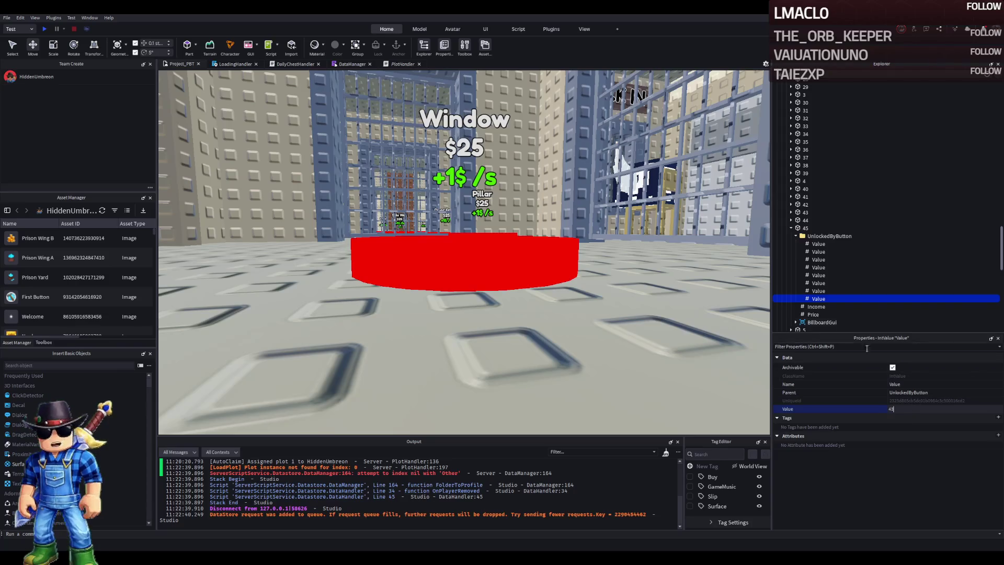
pyautogui.hotkey('ctrl', 'd')
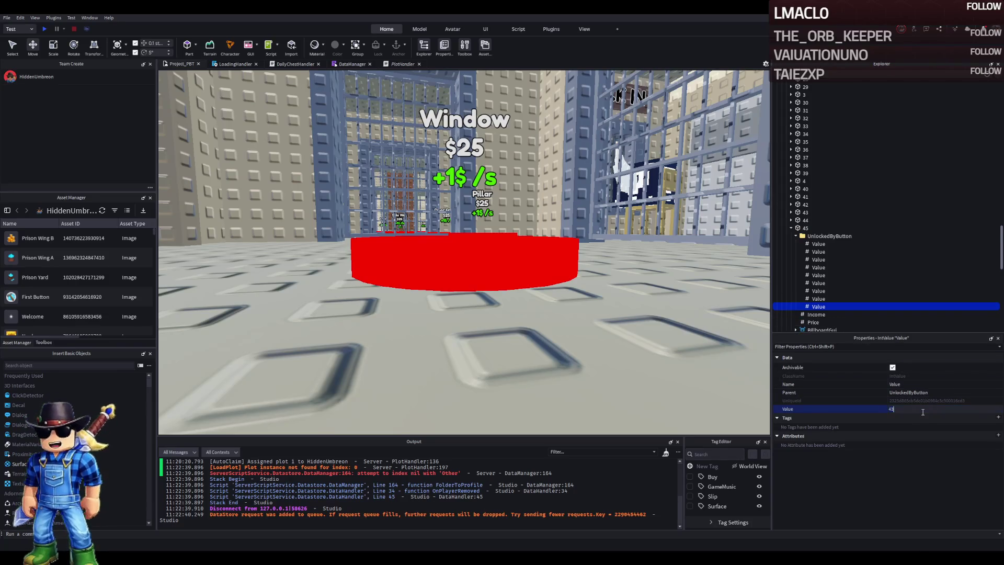
pyautogui.press('Return')
pyautogui.click(795, 236)
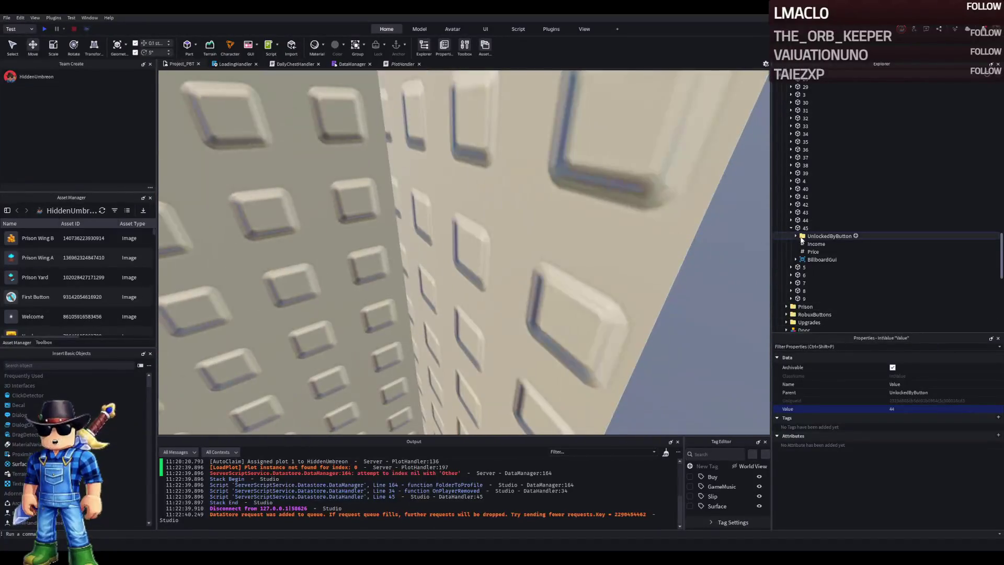
# - Drag red button part 45 across the floor to sit in front of the prison cage
pyautogui.click(806, 227)
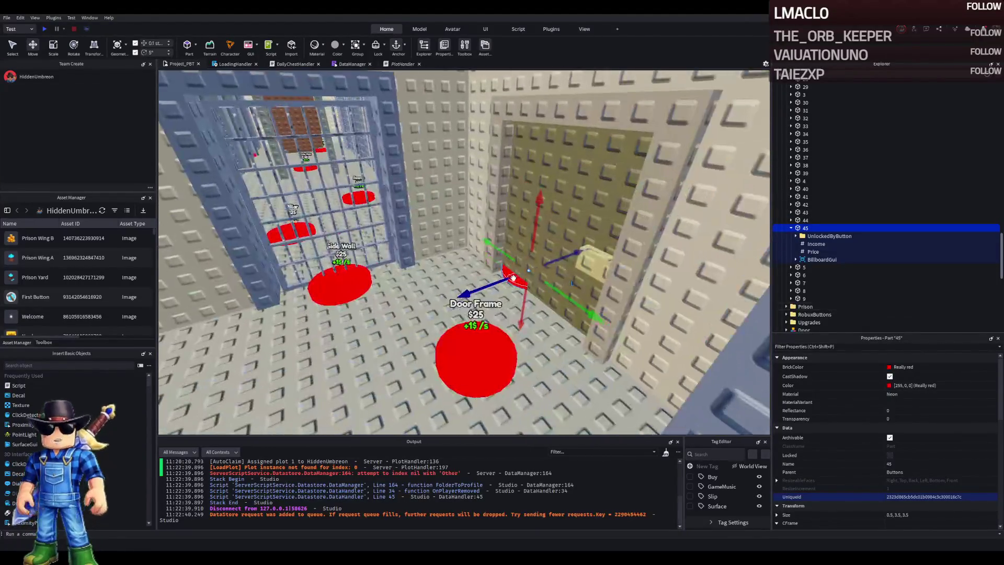
pyautogui.moveTo(450, 291)
pyautogui.mouseDown()
pyautogui.moveTo(464, 283)
pyautogui.moveTo(294, 334)
pyautogui.moveTo(272, 365)
pyautogui.moveTo(368, 408)
pyautogui.mouseUp()
pyautogui.moveTo(433, 251); pyautogui.dragTo(494, 416)
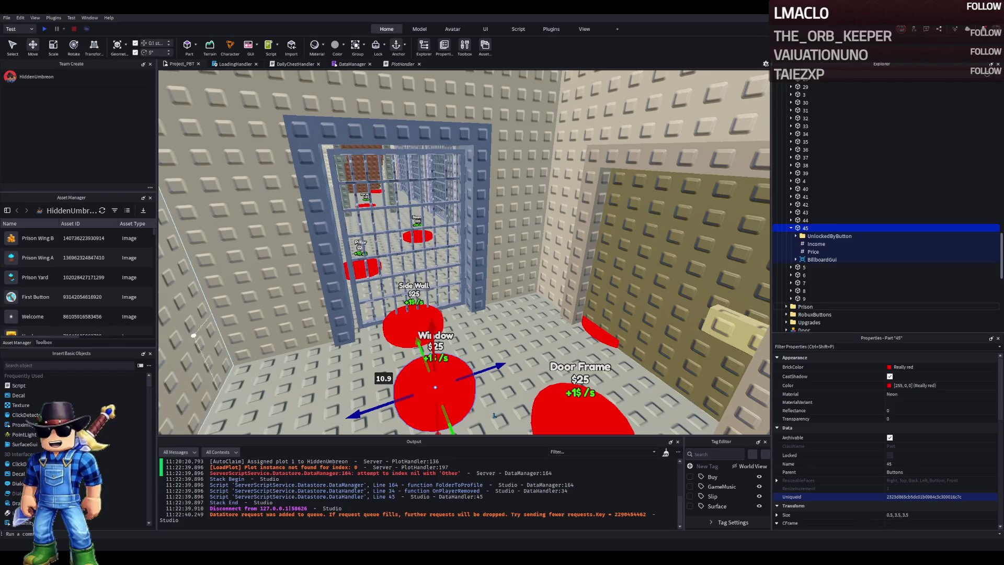
pyautogui.scroll(3, 276, 334)
pyautogui.scroll(-5, 275, 335)
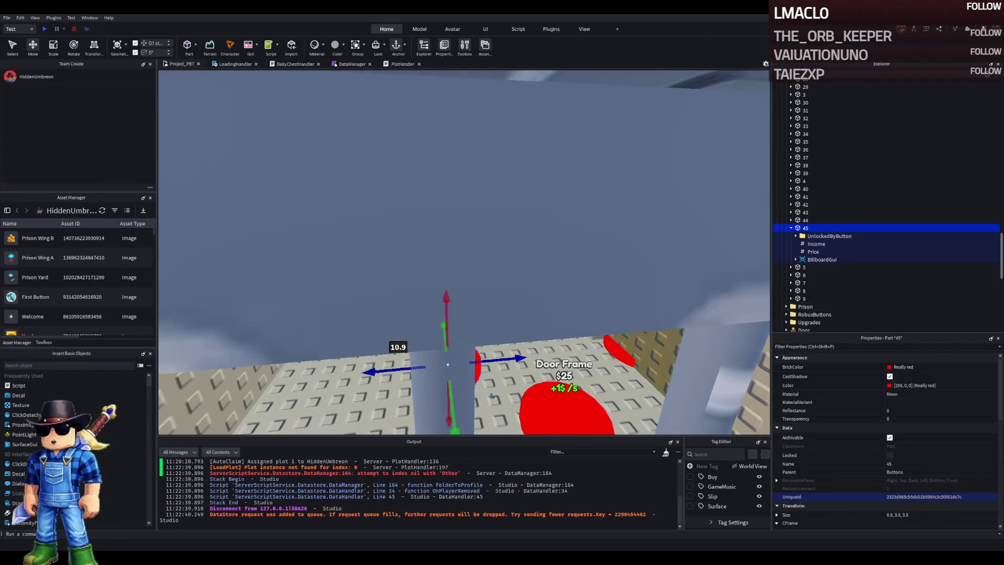
pyautogui.scroll(-3, 583, 396)
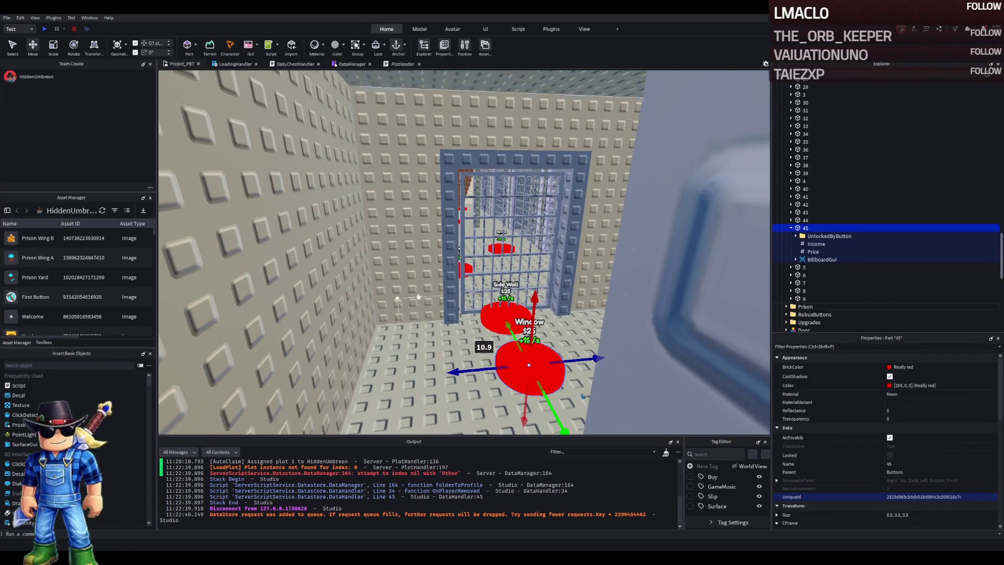
pyautogui.press('d')
pyautogui.press('a')
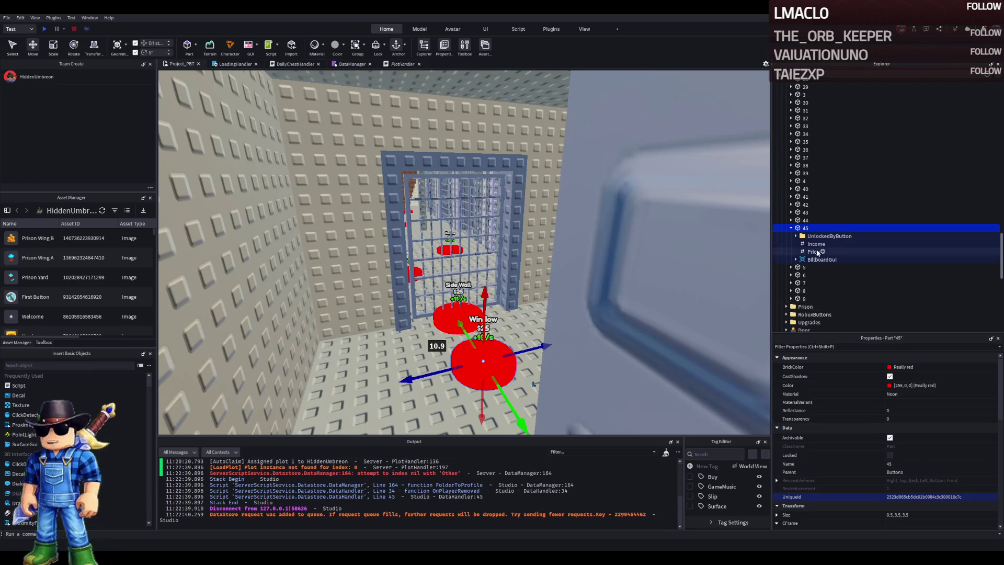
# - Set the Text of part 45's BillboardGui Item label to 'Inner Wall'
pyautogui.click(795, 260)
pyautogui.click(817, 275)
pyautogui.scroll(-3, 889, 444)
pyautogui.scroll(-3, 922, 455)
pyautogui.click(916, 492)
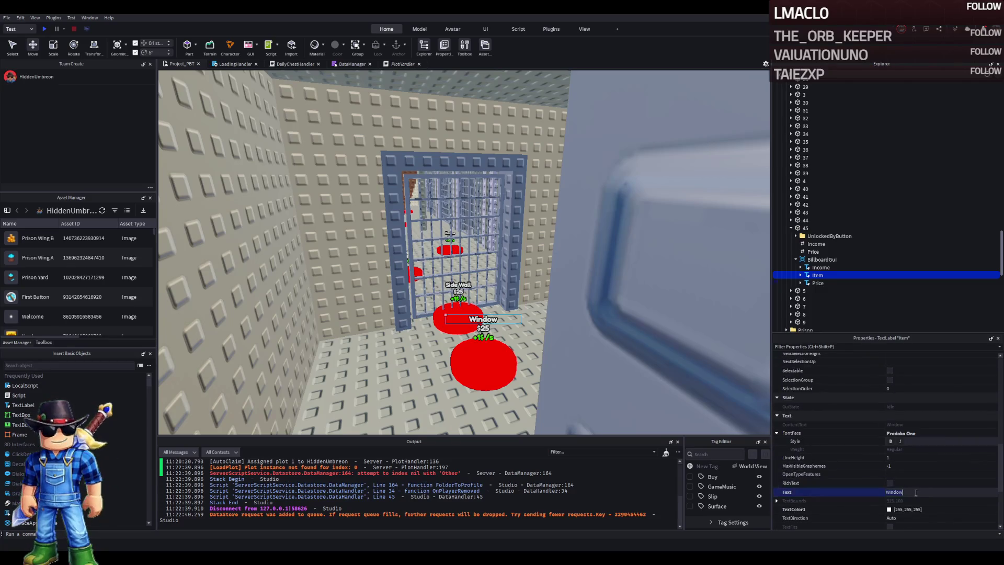
pyautogui.write('Inne')
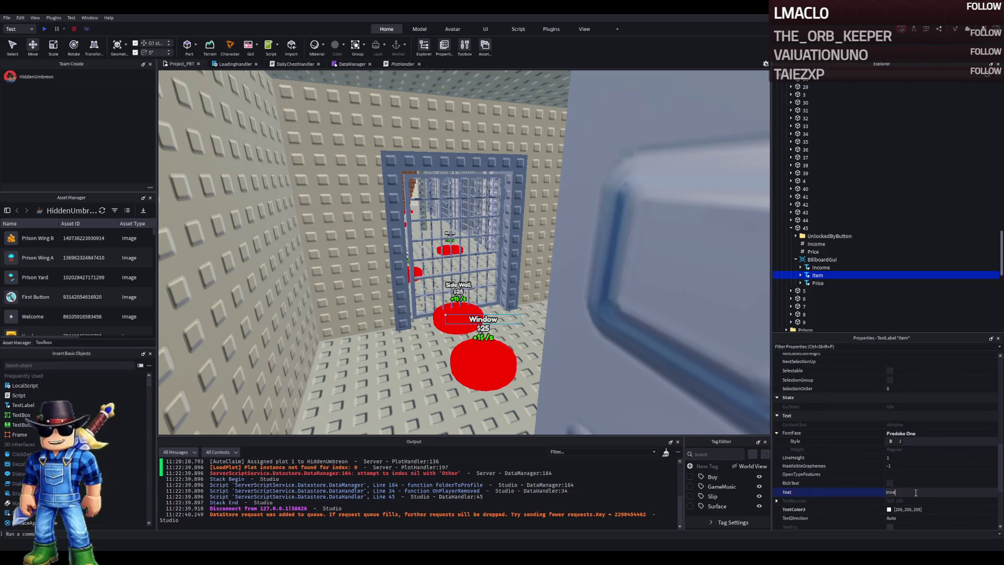
pyautogui.write('r Wall')
pyautogui.press('Return')
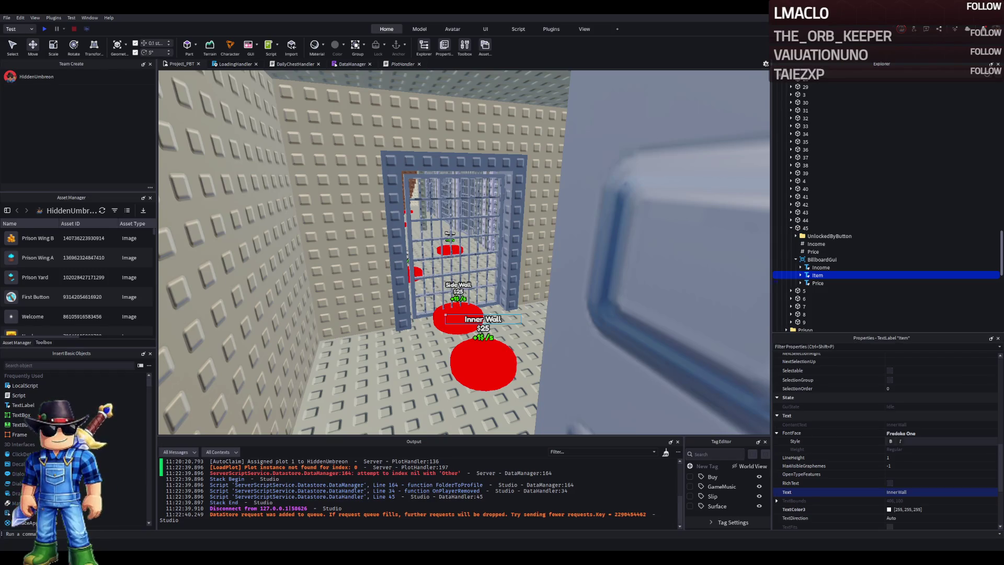
# - Replace the Item label text with 'Wall' and reselect part 45
pyautogui.press('w')
pyautogui.click(939, 493)
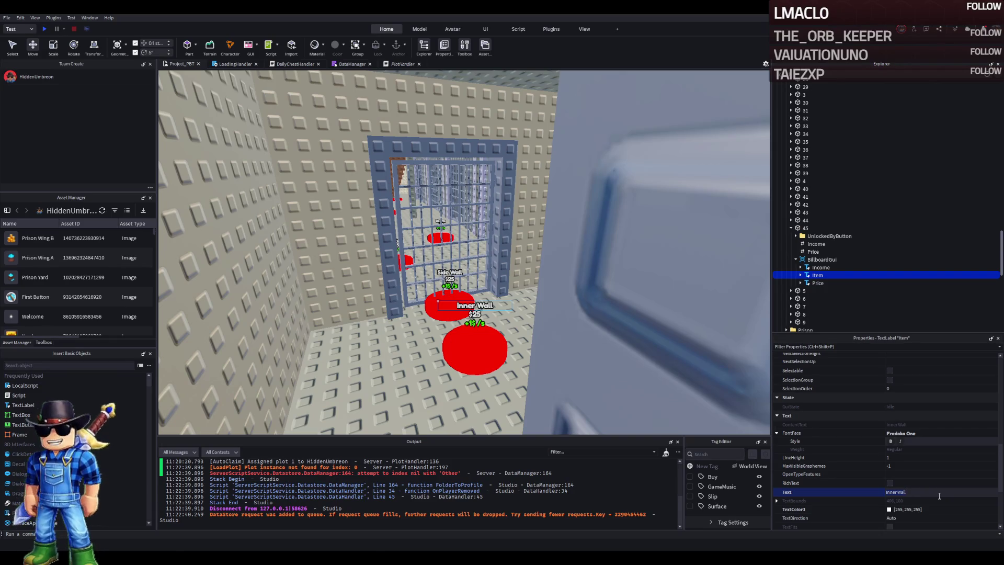
pyautogui.hotkey('ctrl', 'a')
pyautogui.write('Wall')
pyautogui.press('Return')
pyautogui.click(510, 349)
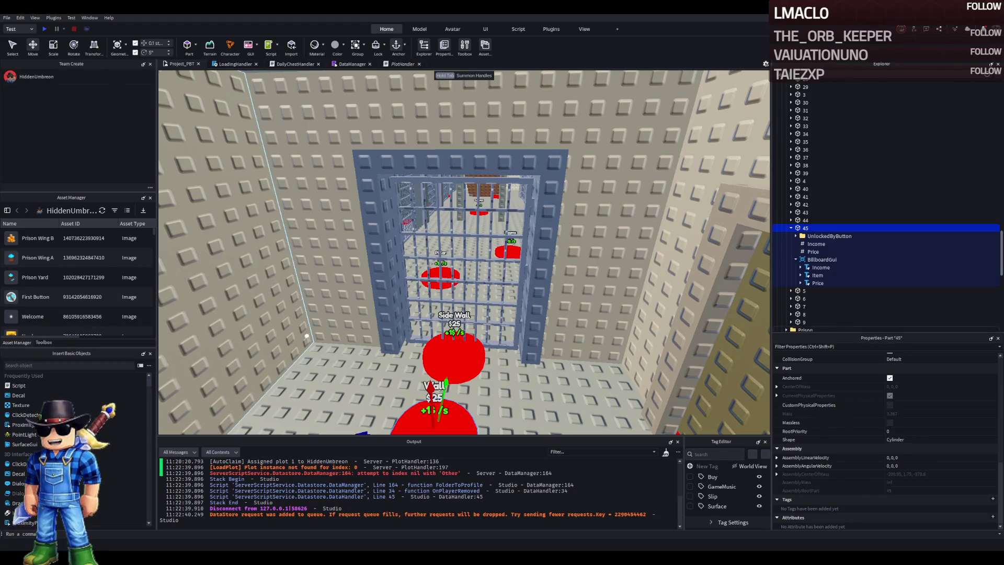
pyautogui.press('w')
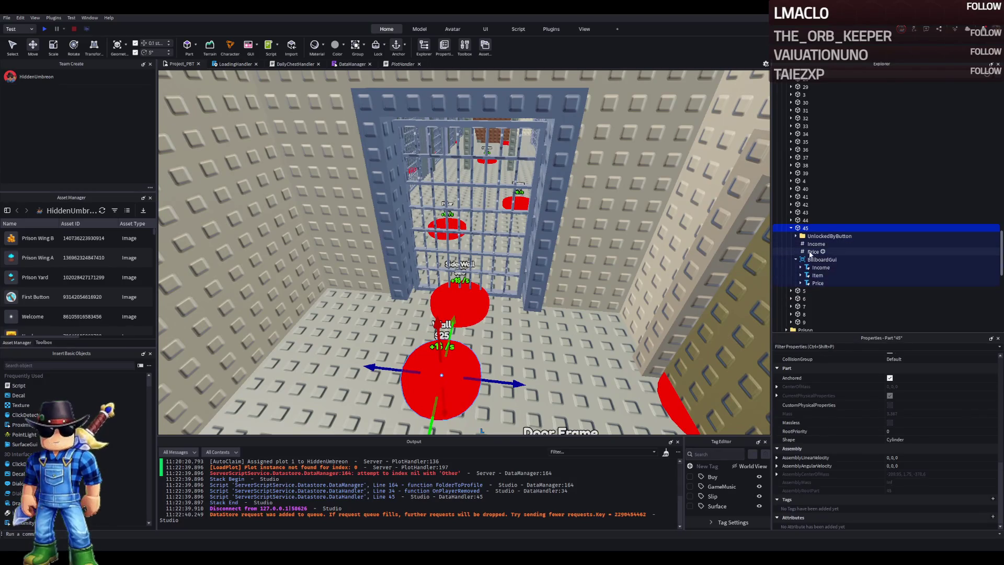
pyautogui.click(930, 252)
pyautogui.click(917, 410)
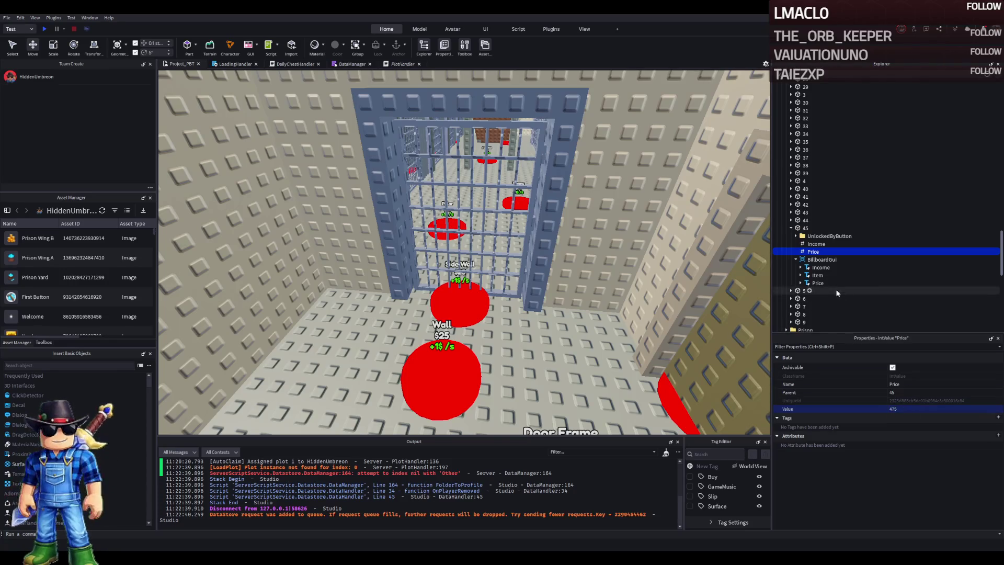
pyautogui.click(805, 228)
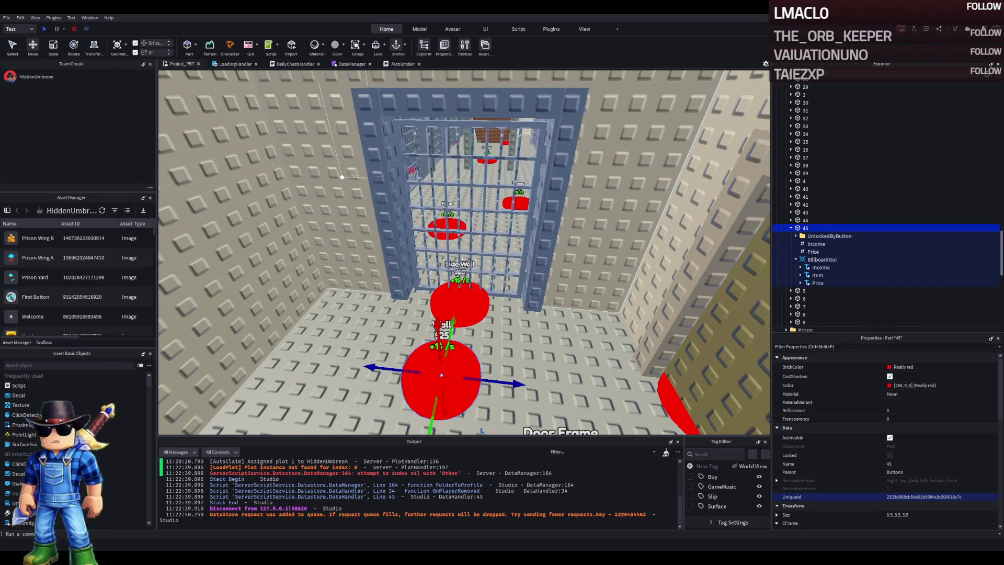
# - Inspect the cell's wall pieces, including Cube.003, and select the whole Wall1 model
pyautogui.scroll(-5, 496, 243)
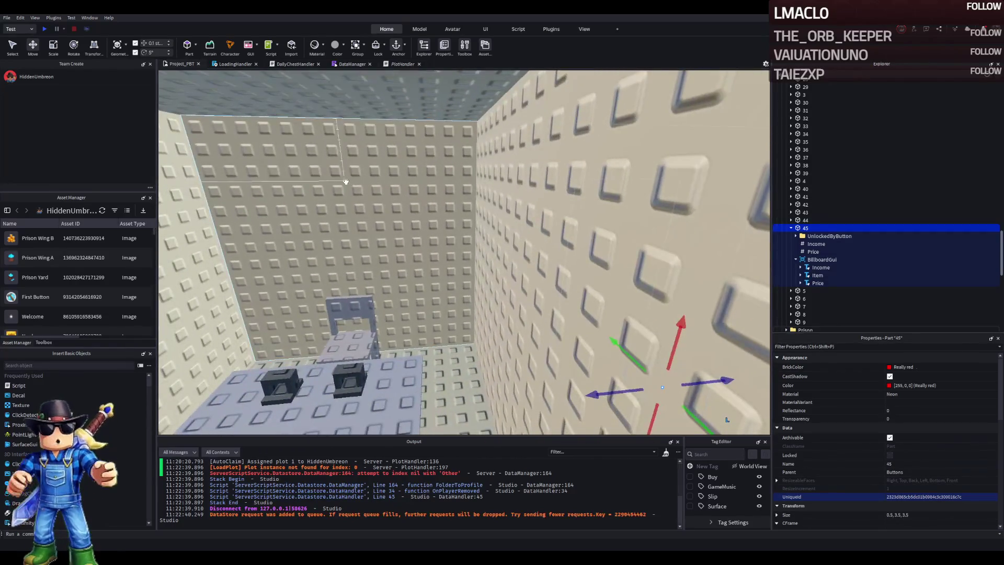
pyautogui.click(342, 177)
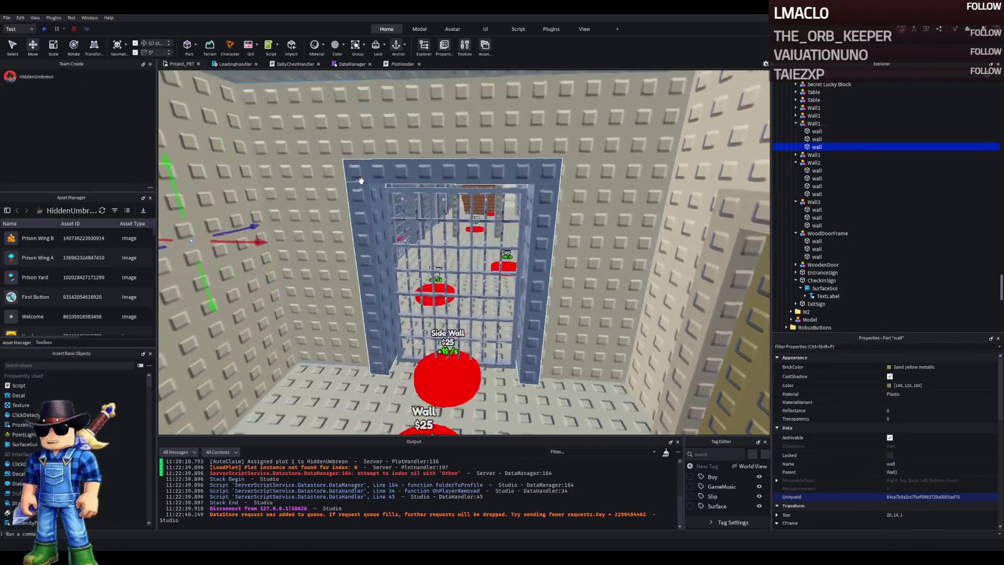
pyautogui.scroll(5, 500, 130)
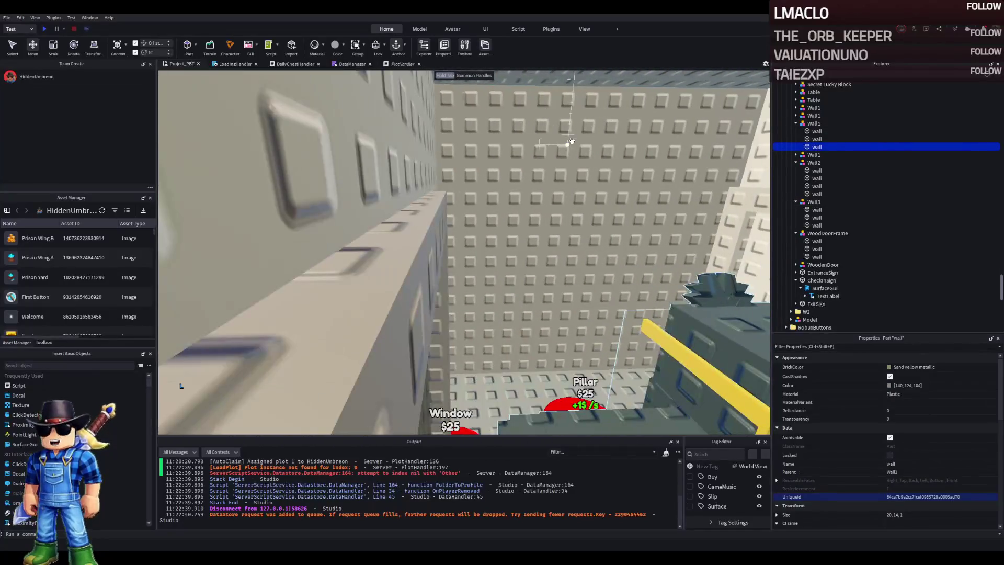
pyautogui.click(494, 139)
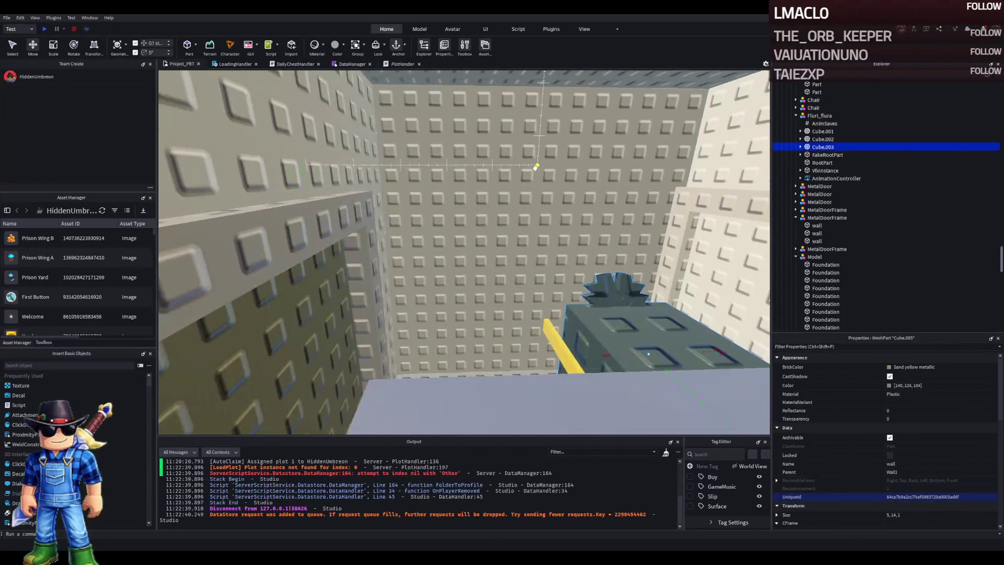
pyautogui.click(645, 335)
pyautogui.scroll(5, 533, 166)
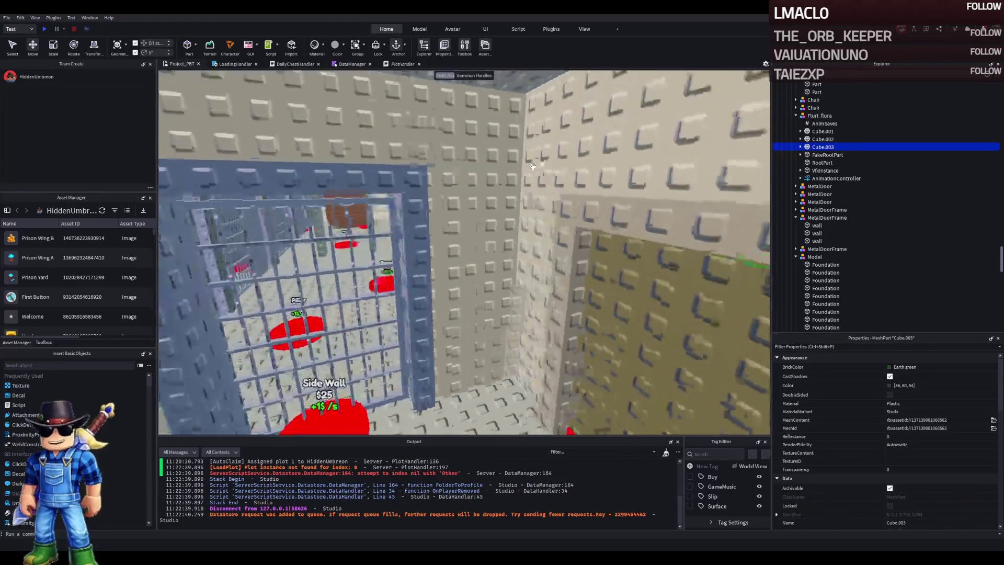
pyautogui.scroll(5, 533, 166)
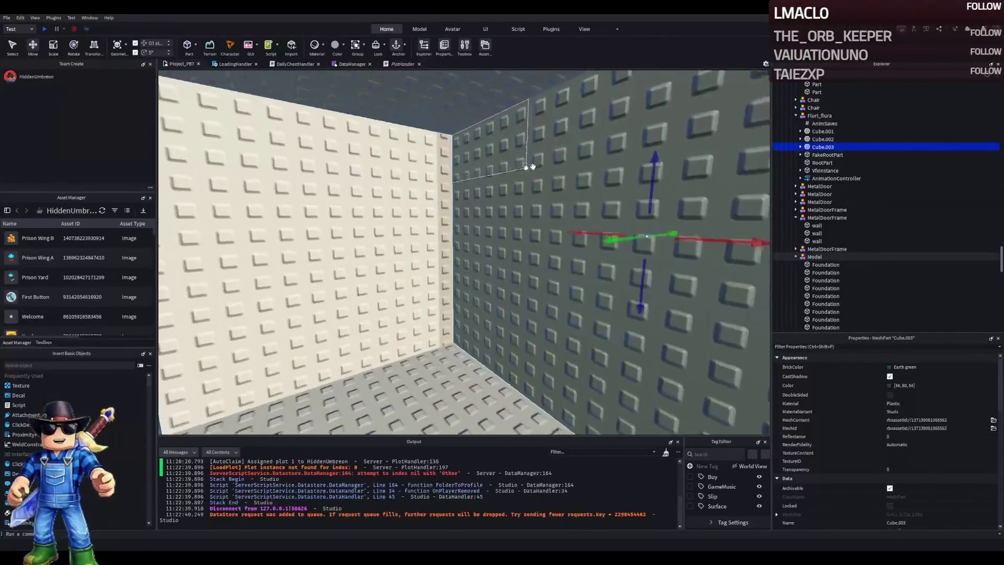
pyautogui.click(447, 178)
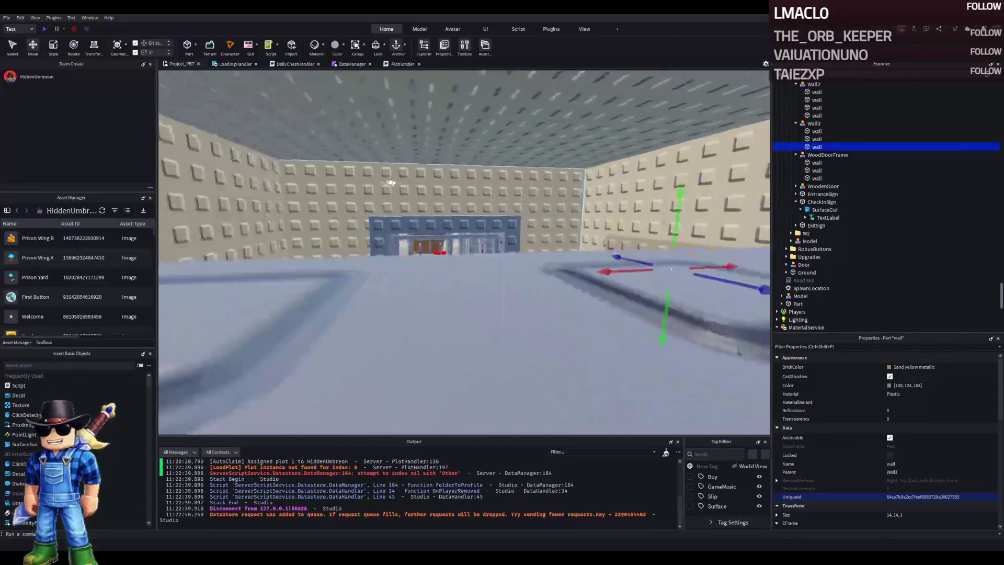
pyautogui.click(455, 166)
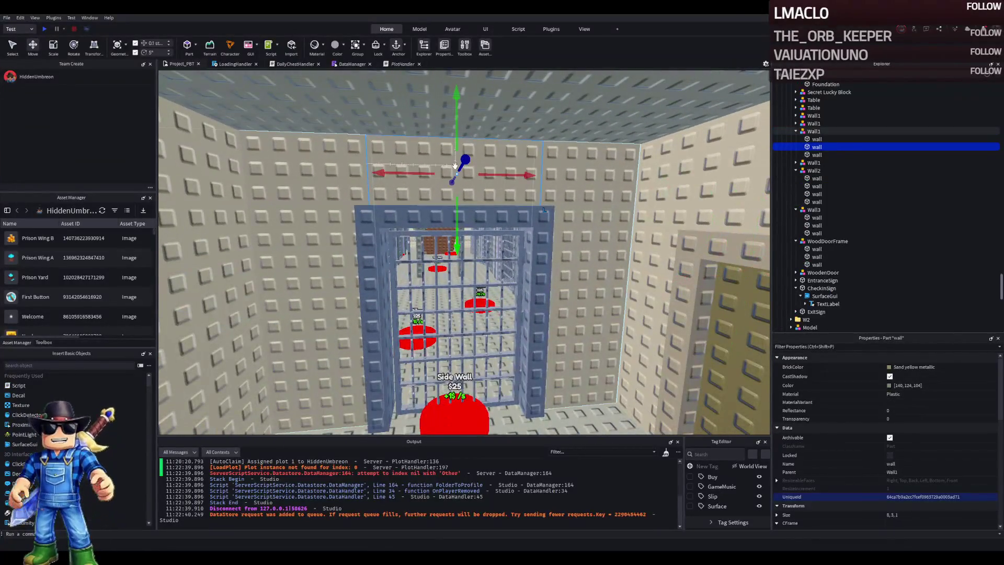
pyautogui.click(813, 132)
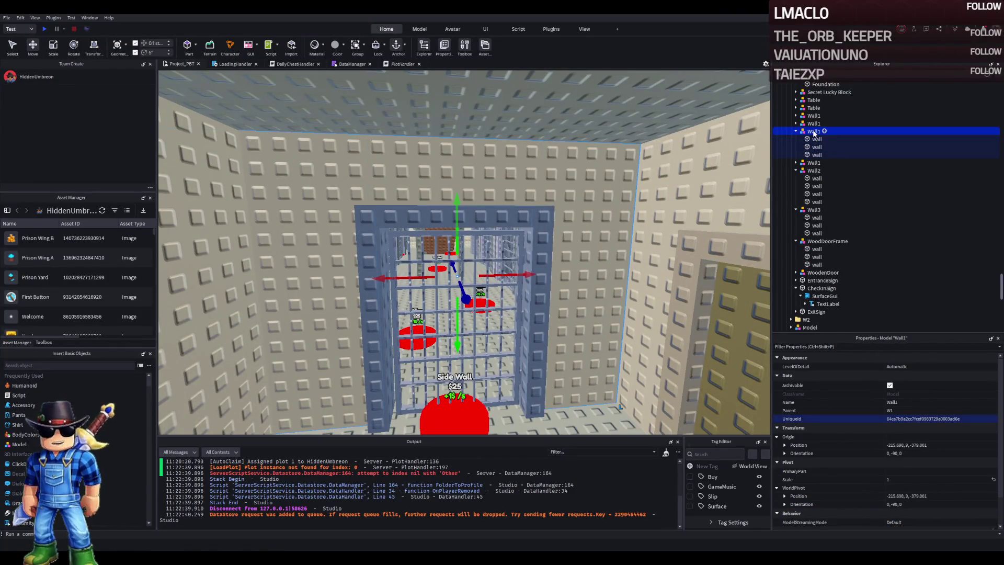
# - Move the Prison folder into the Upgrades folder
pyautogui.press('Left')
pyautogui.press('Left')
pyautogui.press('Left')
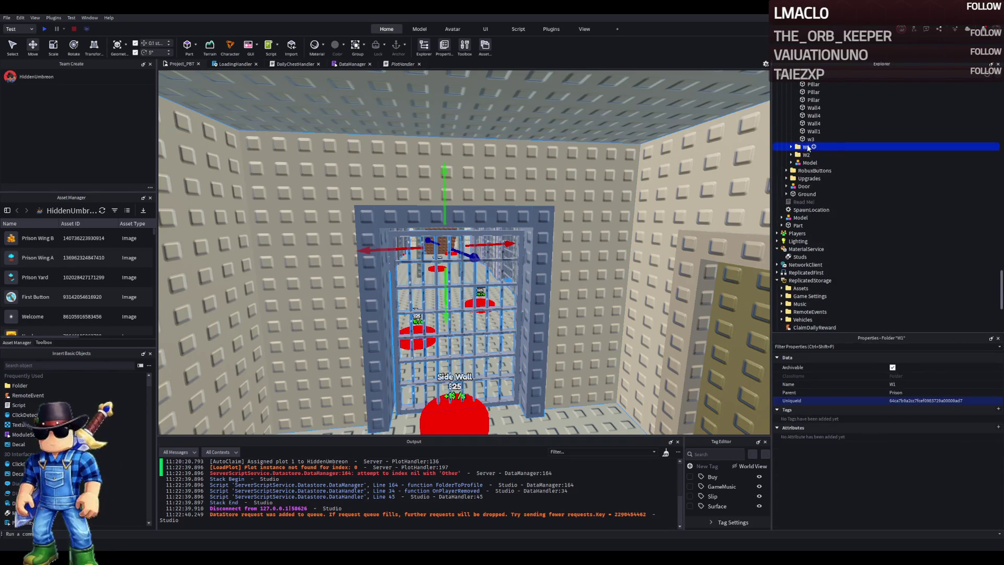
pyautogui.press('Up')
pyautogui.press('Left')
pyautogui.press('Left')
pyautogui.click(799, 124)
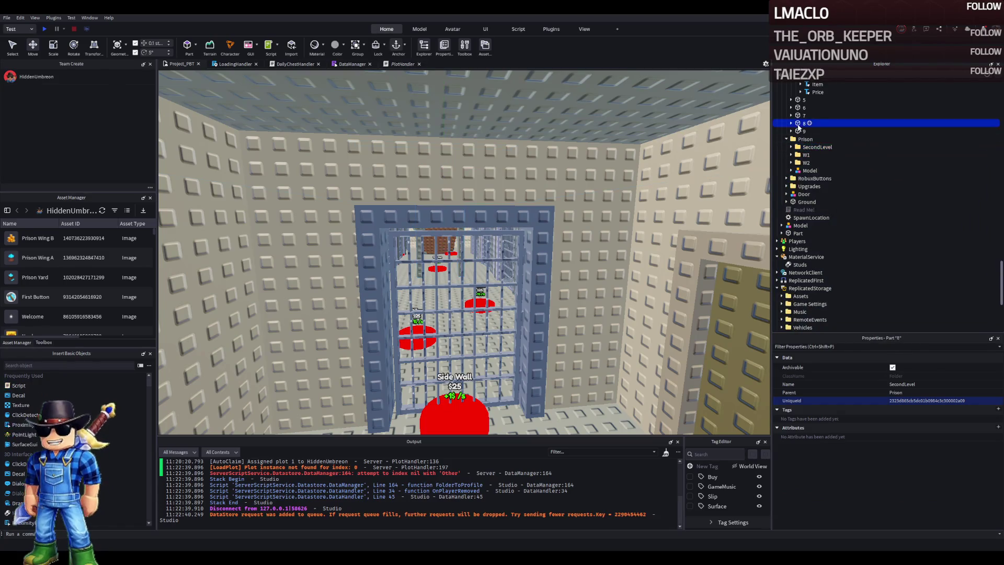
pyautogui.press('Left')
pyautogui.press('Left')
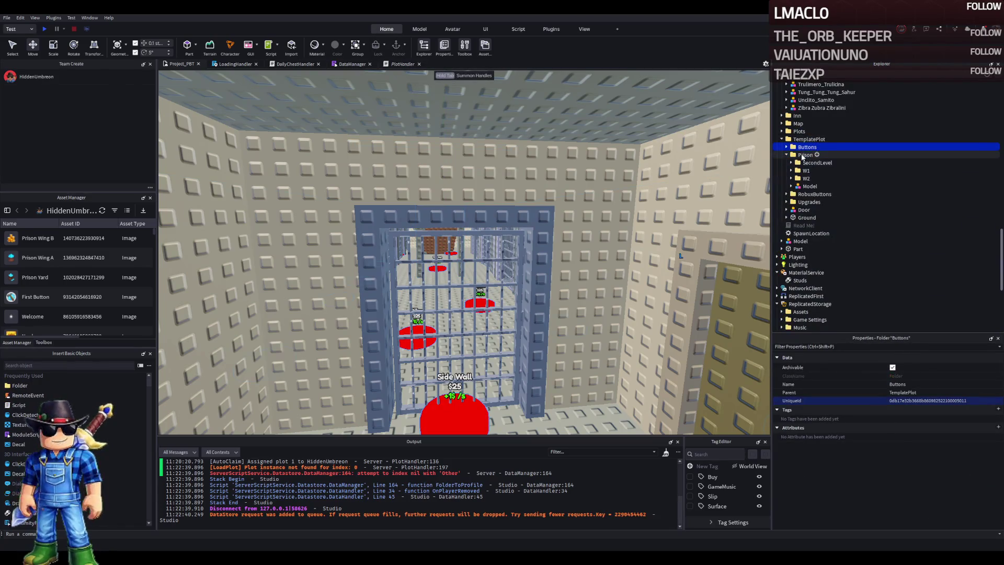
pyautogui.click(804, 156)
pyautogui.moveTo(813, 148); pyautogui.dragTo(814, 203)
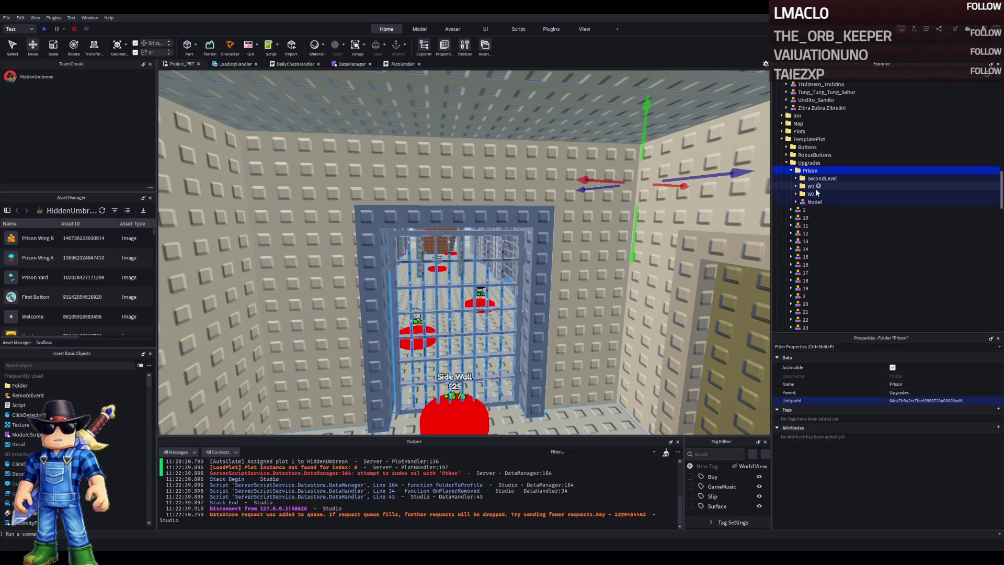
# - Browse upgrade models 25, 30, 31 and 34 in the Upgrades folder
pyautogui.click(811, 187)
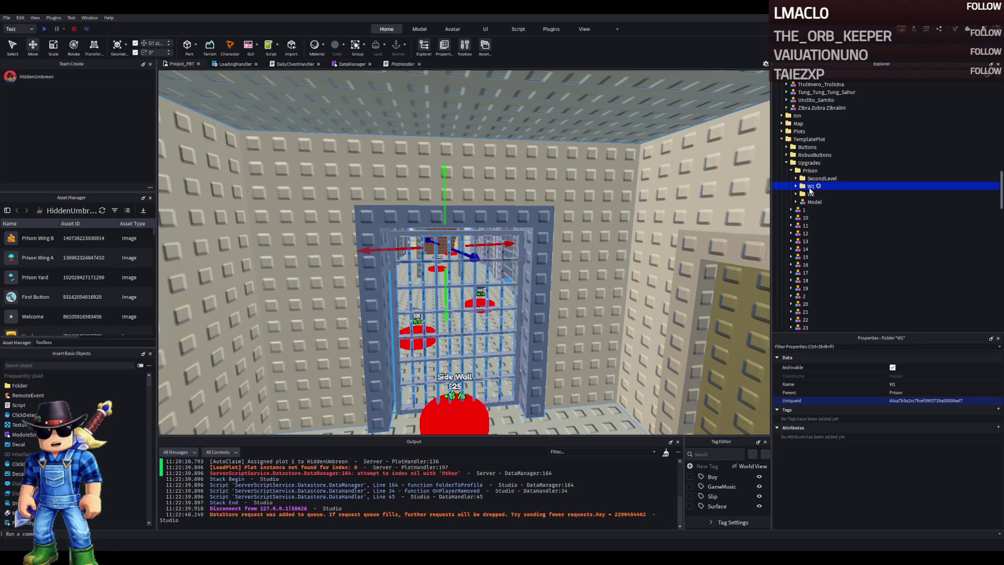
pyautogui.scroll(-5, 837, 273)
pyautogui.click(799, 212)
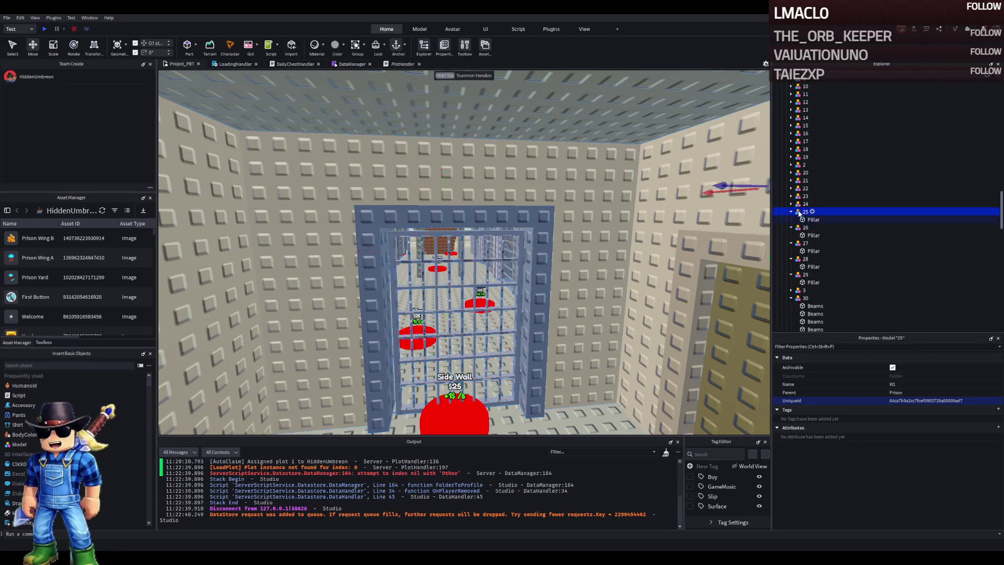
pyautogui.click(791, 211)
pyautogui.press('Left')
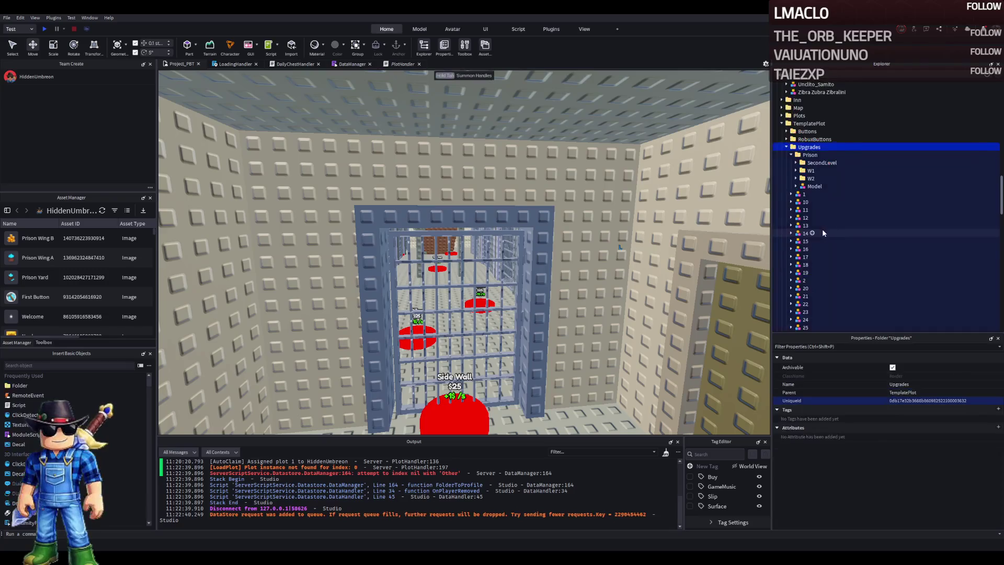
pyautogui.scroll(-5, 824, 230)
pyautogui.click(805, 265)
pyautogui.click(791, 272)
pyautogui.click(791, 273)
pyautogui.scroll(-2, 800, 261)
pyautogui.click(805, 253)
pyautogui.scroll(-4, 804, 267)
# - Duplicate upgrade model 44 to create model 45
pyautogui.click(797, 230)
pyautogui.hotkey('ctrl', 'd')
pyautogui.press('Return')
pyautogui.press('Right')
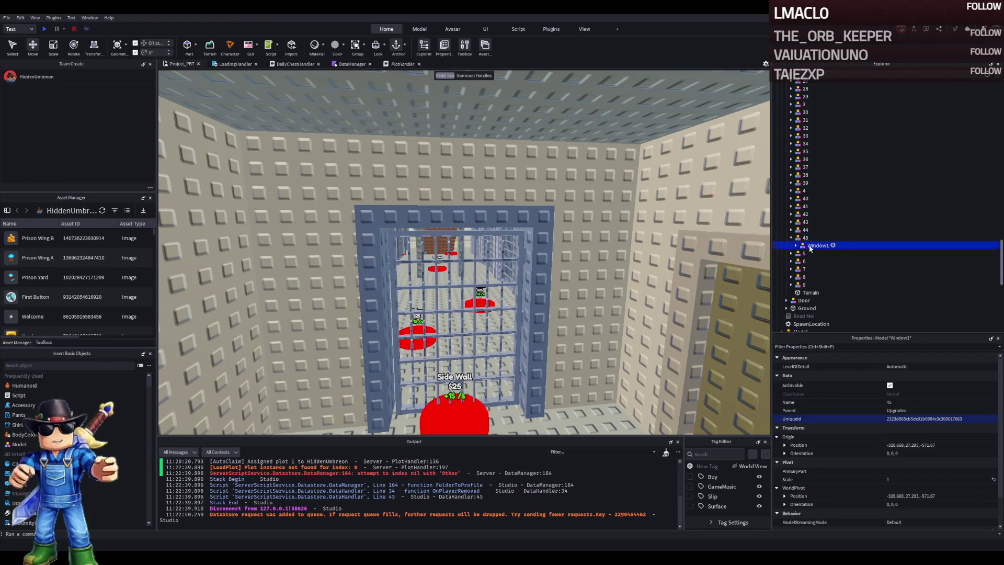
# - Make two copies of upgrade model 45, named 46 and 47
pyautogui.click(805, 238)
pyautogui.hotkey('ctrl', 'd')
pyautogui.write('46')
pyautogui.press('Return')
pyautogui.hotkey('ctrl', 'd')
pyautogui.write('47')
pyautogui.press('Return')
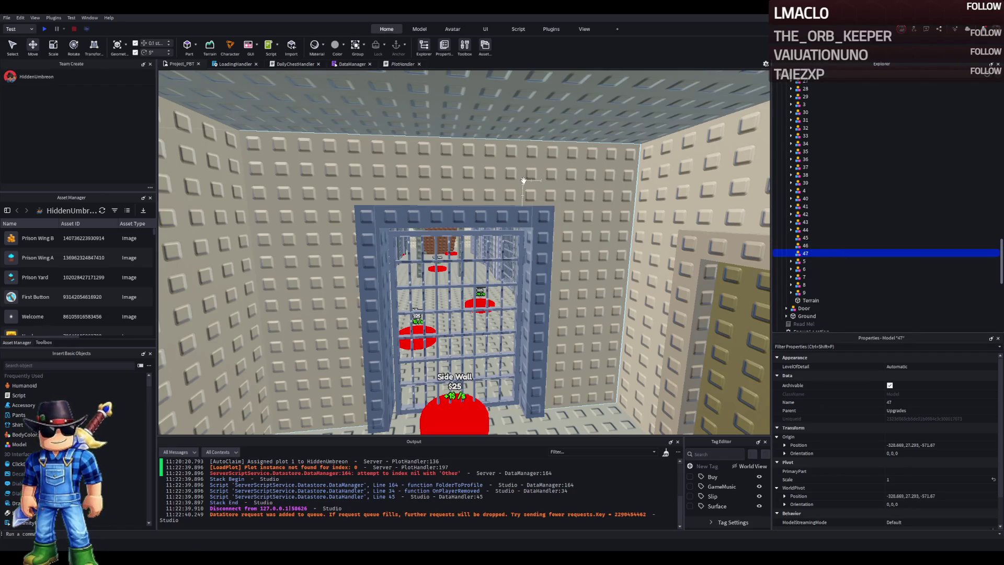
# - Select the Wall1 gate and collapse Wall2, Wall3, WoodDoorFrame and CheckInSign
pyautogui.click(523, 180)
pyautogui.scroll(2, 639, 239)
pyautogui.scroll(2, 639, 238)
pyautogui.click(800, 186)
pyautogui.click(800, 194)
pyautogui.click(800, 202)
pyautogui.click(800, 226)
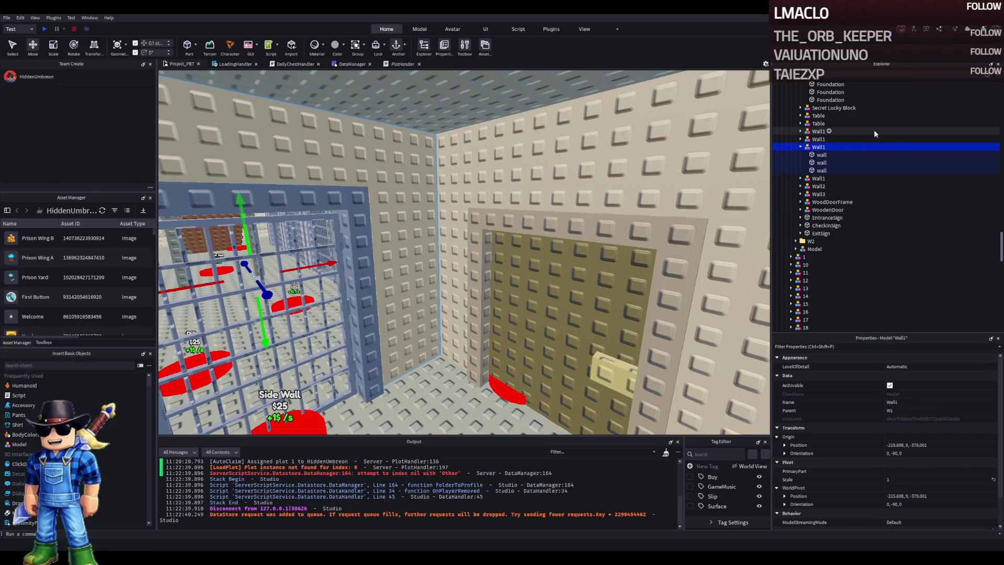
# - Move the Wall1 gate model into upgrade 45, frame it, and view the button pads
pyautogui.scroll(-13, 846, 221)
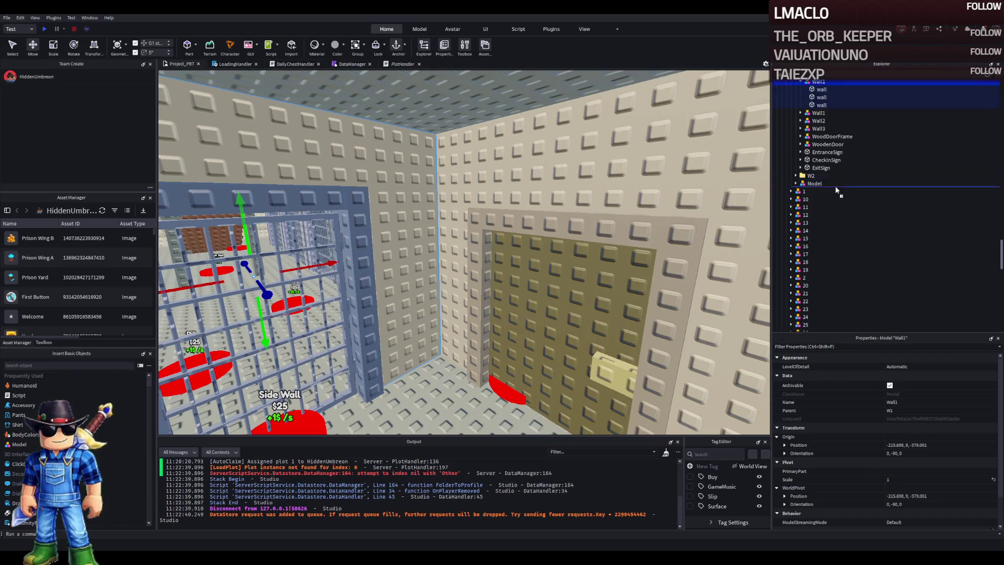
pyautogui.moveTo(813, 273); pyautogui.dragTo(810, 255)
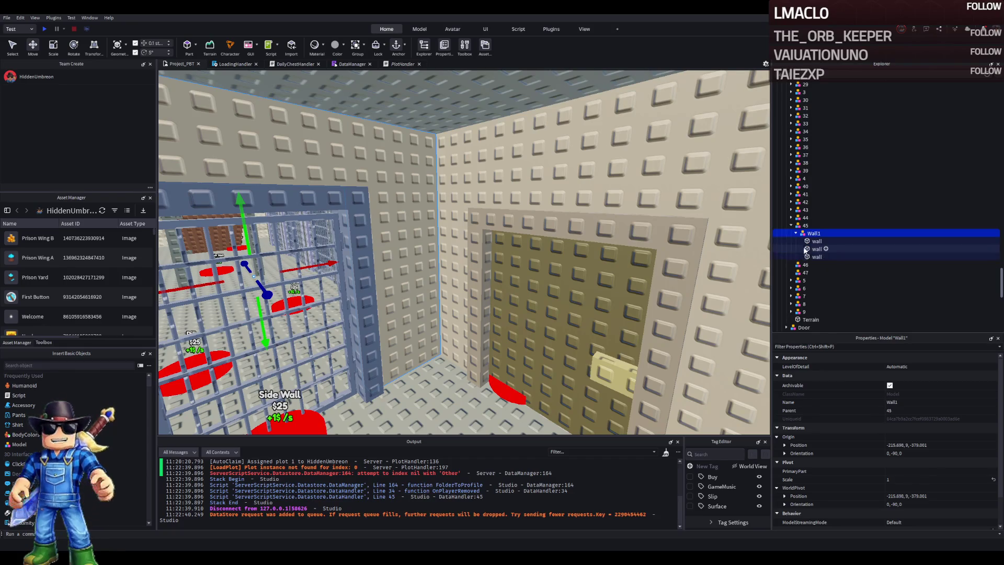
pyautogui.press('f')
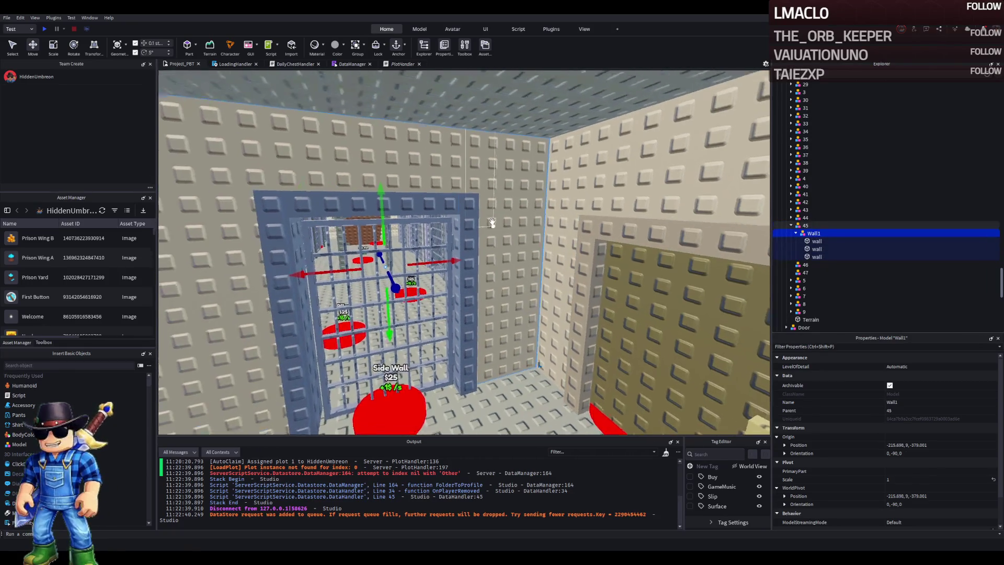
pyautogui.scroll(3, 492, 221)
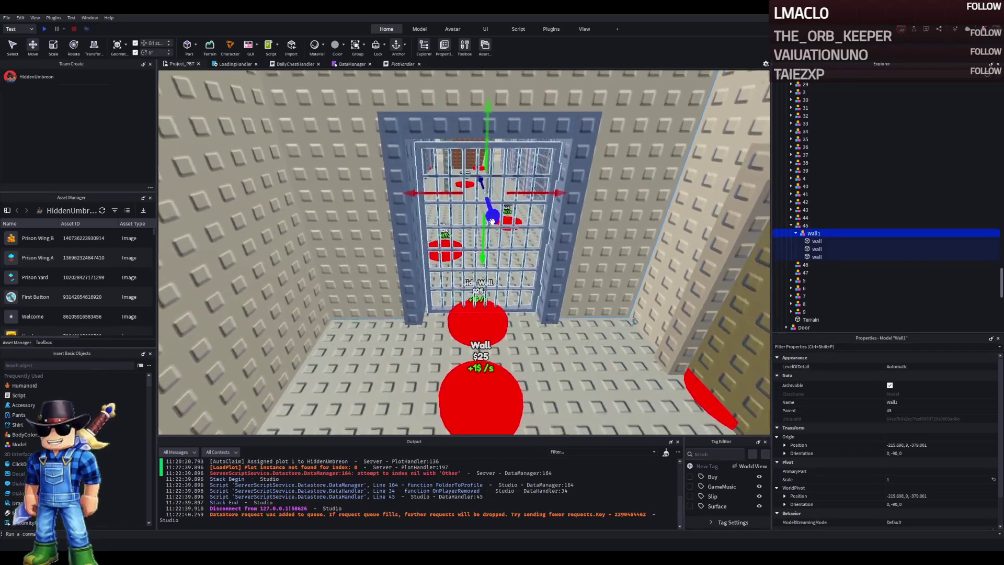
pyautogui.press('d')
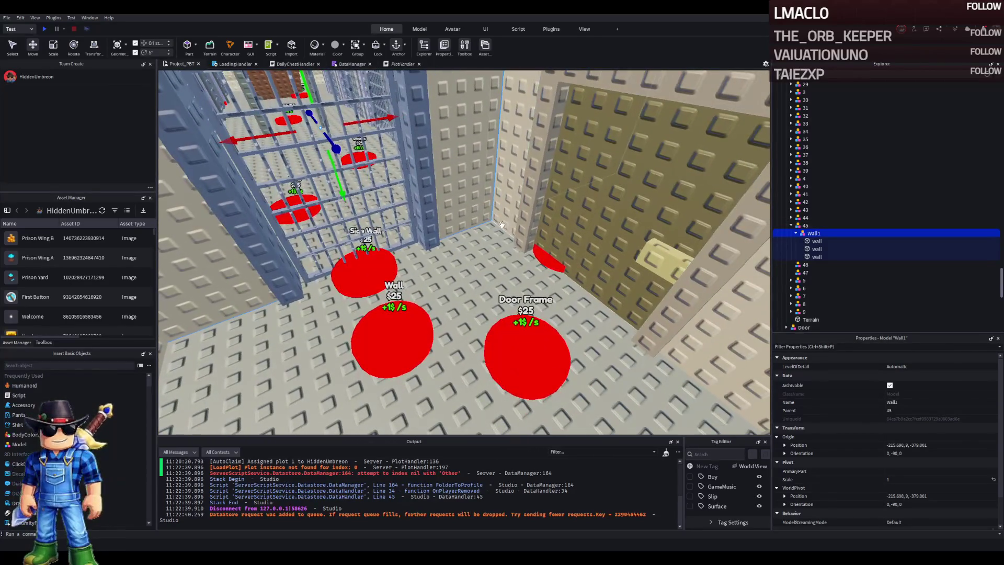
pyautogui.press('w')
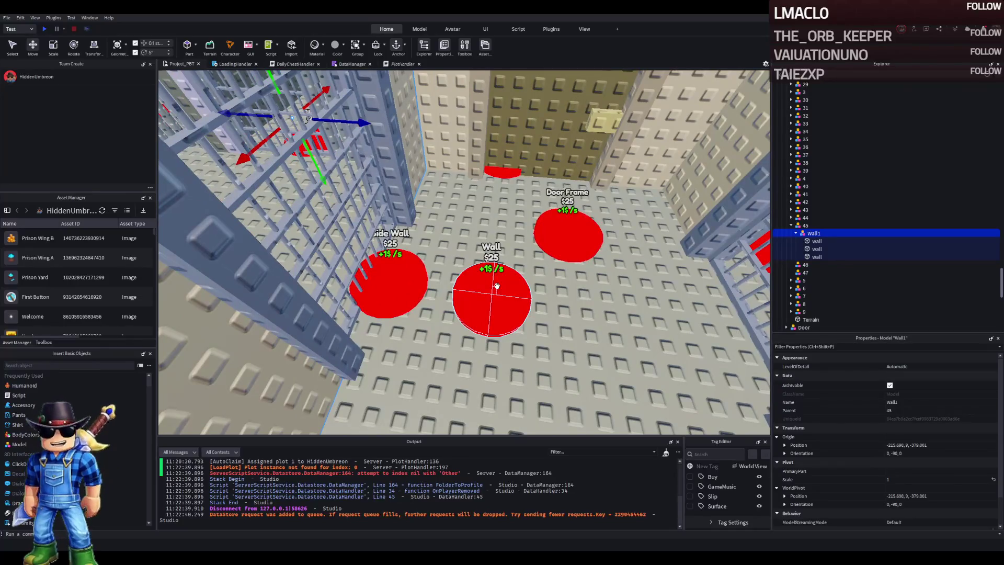
pyautogui.press('d')
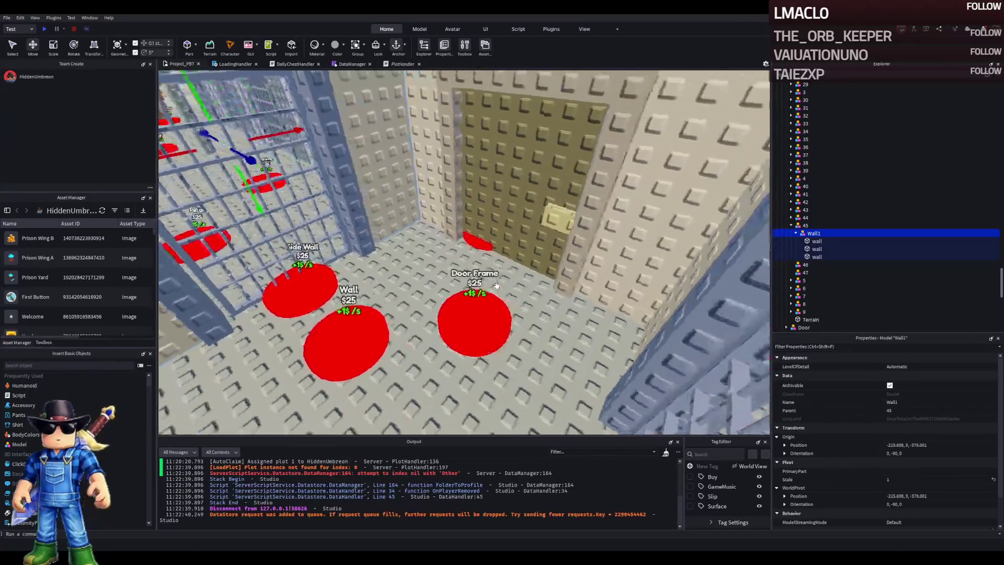
pyautogui.press('a')
pyautogui.press('a')
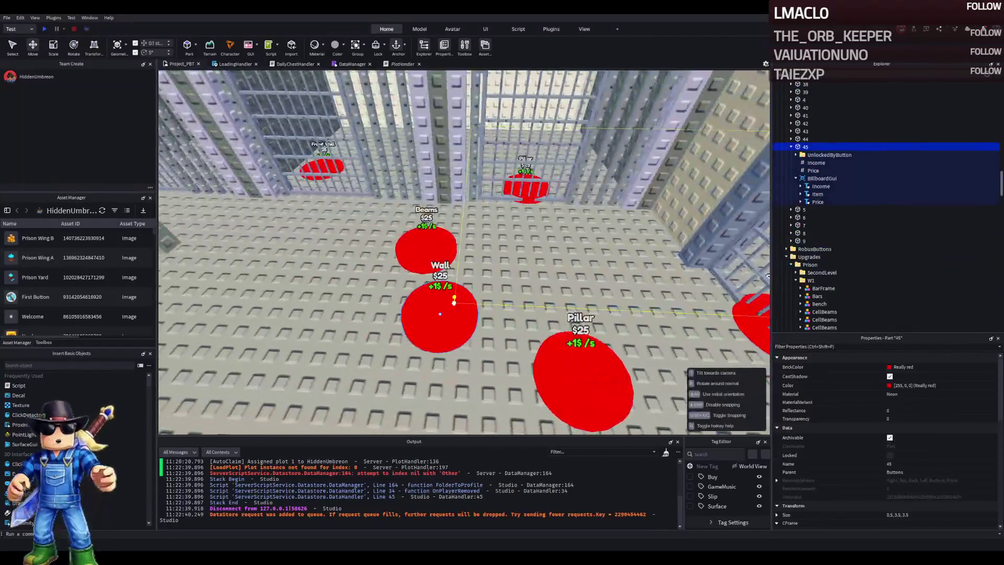
pyautogui.moveTo(432, 317); pyautogui.dragTo(414, 325)
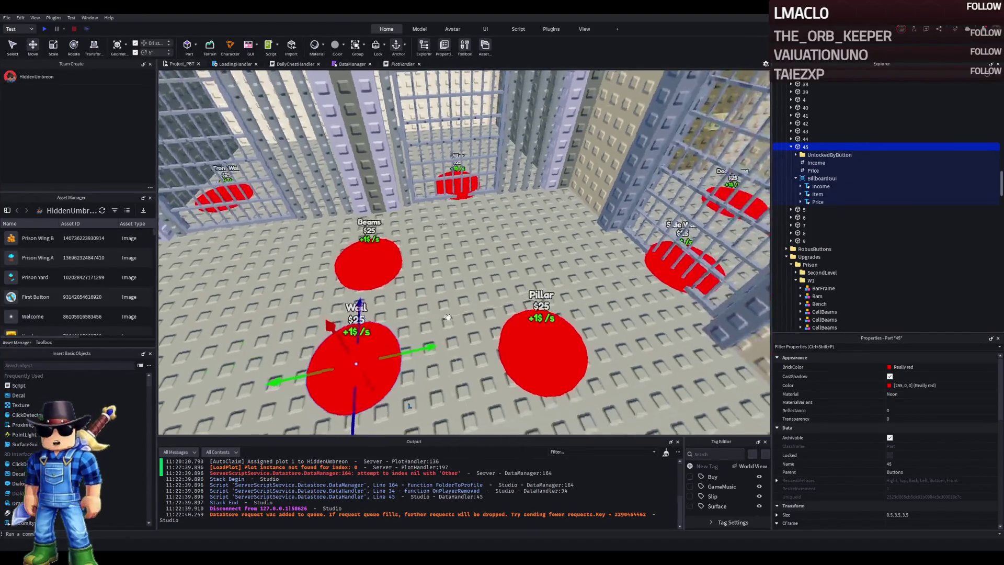
# - Duplicate Wall button part 45 and name the copy 46
pyautogui.hotkey('ctrl', 'd')
pyautogui.press('F2')
pyautogui.write('6')
pyautogui.press('Return')
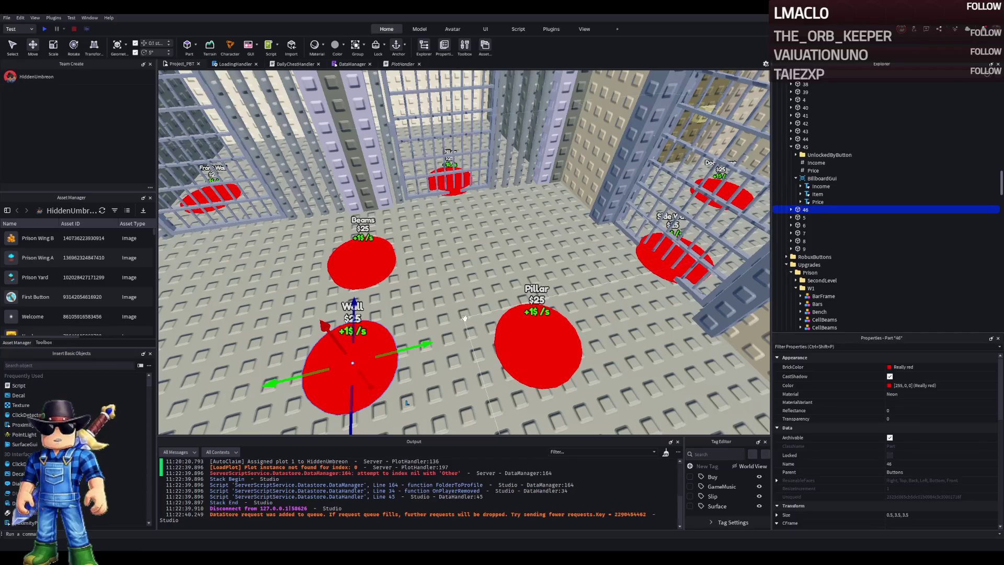
pyautogui.click(791, 210)
pyautogui.moveTo(820, 219); pyautogui.dragTo(793, 140)
# - Copy button 44's UnlockedByButton value into button 46 and set it to 45
pyautogui.click(826, 163)
pyautogui.hotkey('ctrl', 'd')
pyautogui.moveTo(816, 172); pyautogui.dragTo(828, 250)
pyautogui.click(918, 409)
pyautogui.write('45')
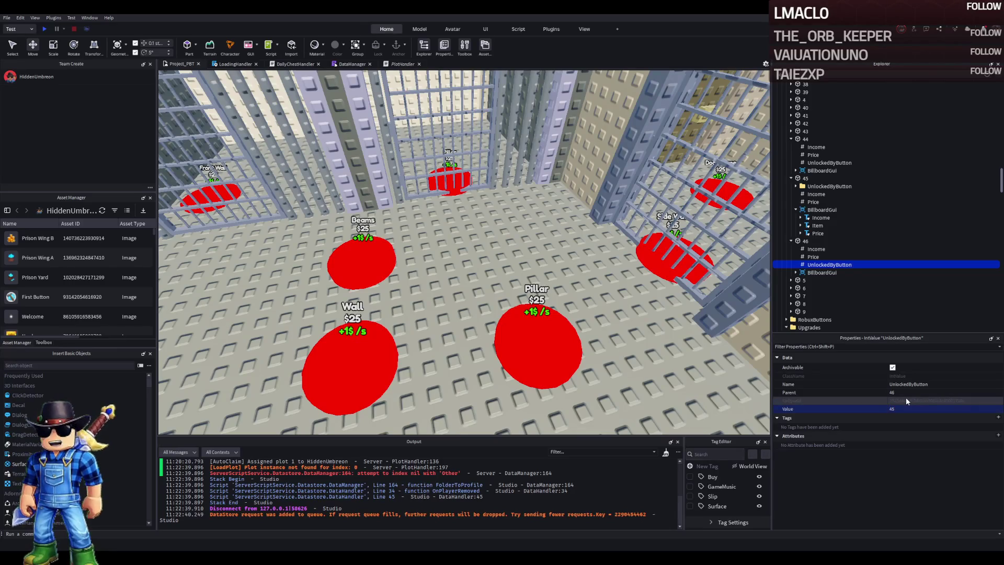
pyautogui.press('Return')
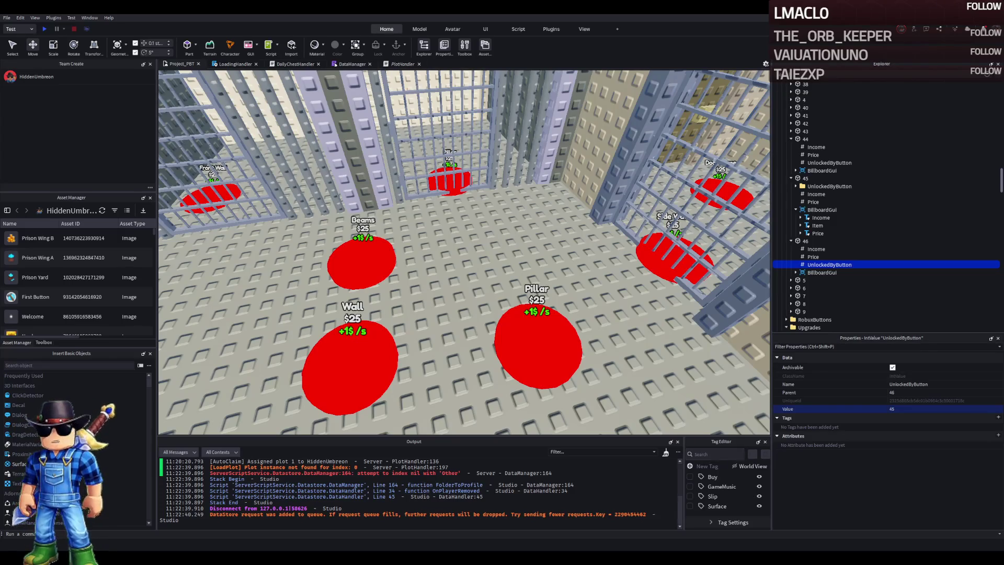
# - Set button 46's Price value to 500
pyautogui.click(813, 257)
pyautogui.click(912, 408)
pyautogui.write('0')
pyautogui.press('Return')
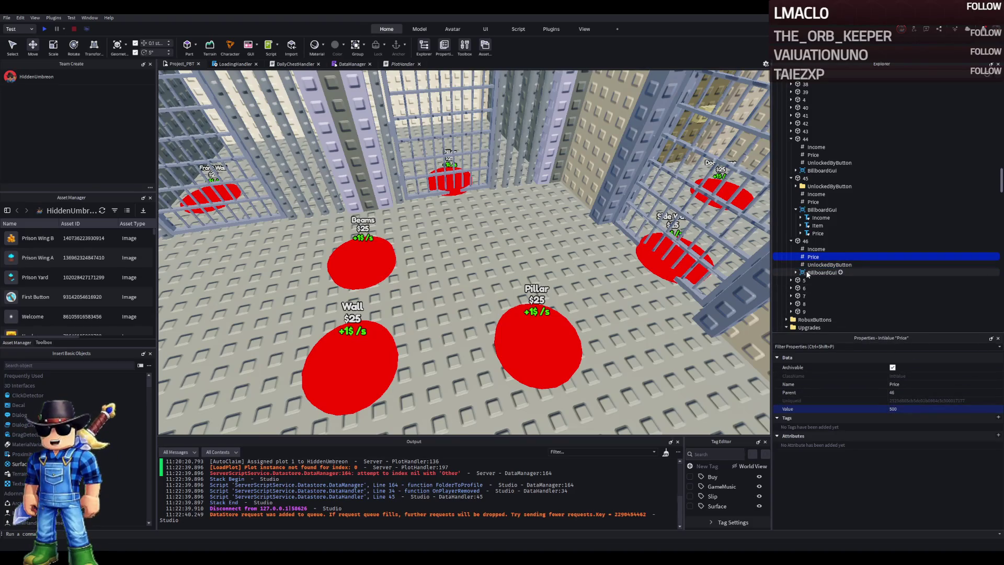
# - Relabel pad 46 as Metal Frame and move it between the Wall and Pillar pads
pyautogui.click(796, 272)
pyautogui.click(818, 288)
pyautogui.scroll(-10, 941, 438)
pyautogui.scroll(-5, 924, 438)
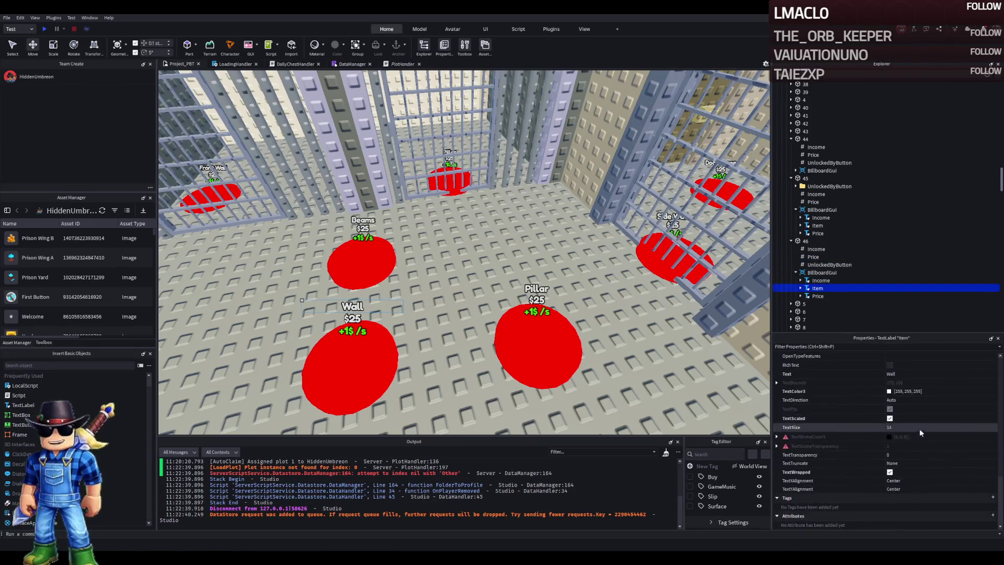
pyautogui.click(922, 374)
pyautogui.write('Metal Frame')
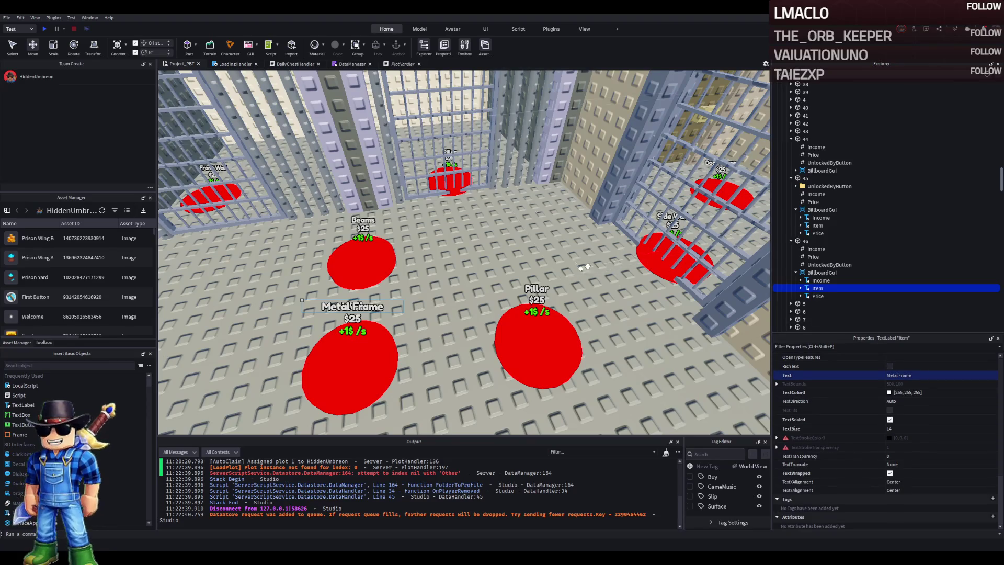
pyautogui.click(356, 360)
pyautogui.moveTo(399, 348); pyautogui.dragTo(516, 334)
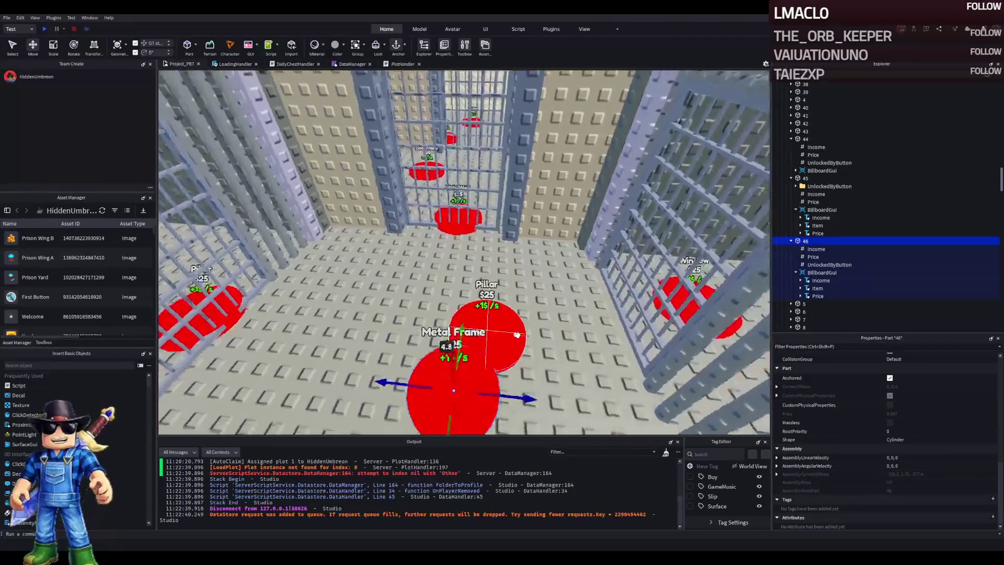
# - Place the Metal Frame pad beside Pillar and duplicate it as button 47
pyautogui.scroll(-5, 517, 334)
pyautogui.moveTo(486, 269); pyautogui.dragTo(430, 265)
pyautogui.hotkey('ctrl', 'd')
pyautogui.press('F2')
pyautogui.write('47')
pyautogui.press('Return')
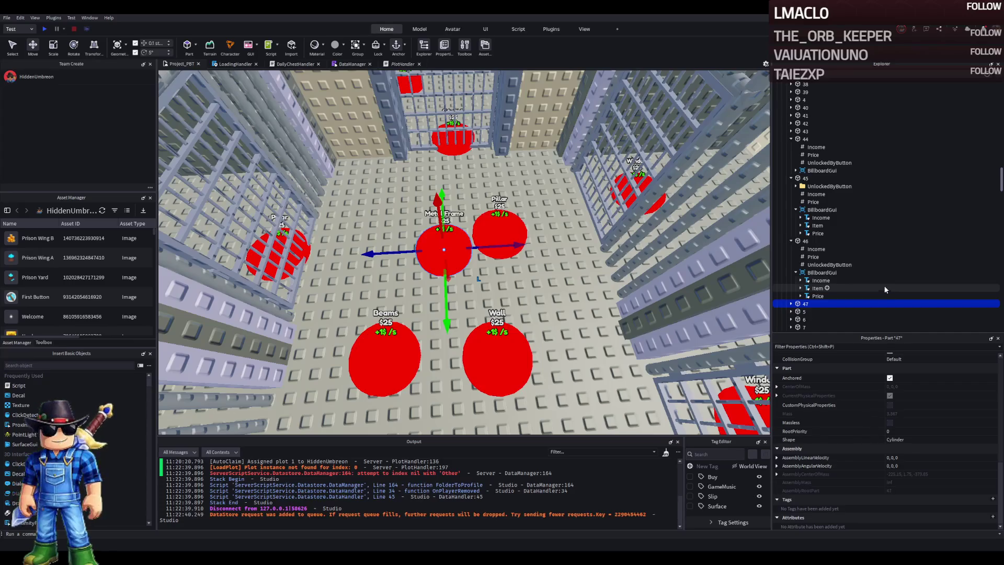
# - Set button 47's UnlockedByButton value to 46
pyautogui.scroll(-1, 886, 290)
pyautogui.click(791, 282)
pyautogui.click(830, 305)
pyautogui.click(926, 409)
pyautogui.write('45')
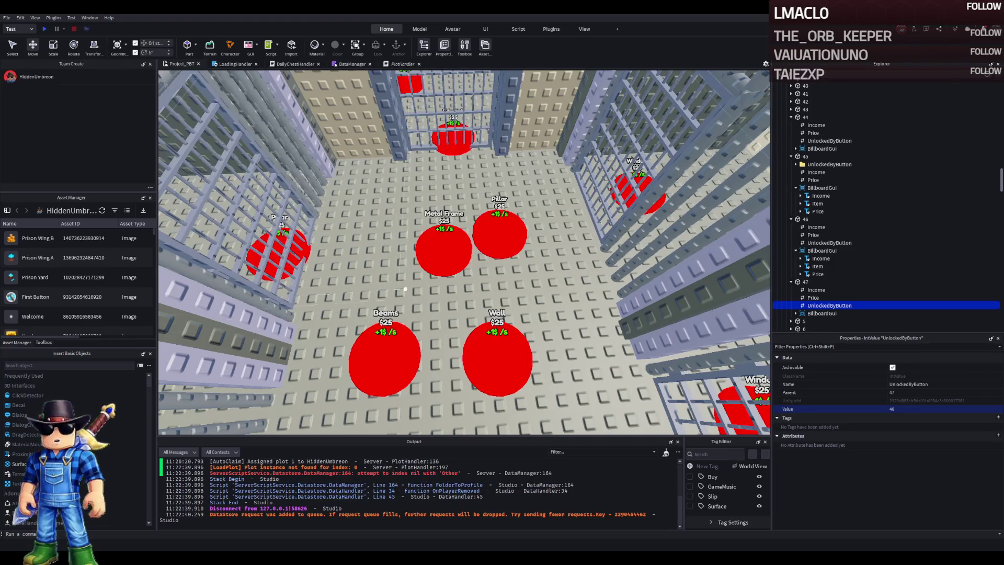
# - Move pad 47 just behind the Metal Frame pad
pyautogui.click(444, 260)
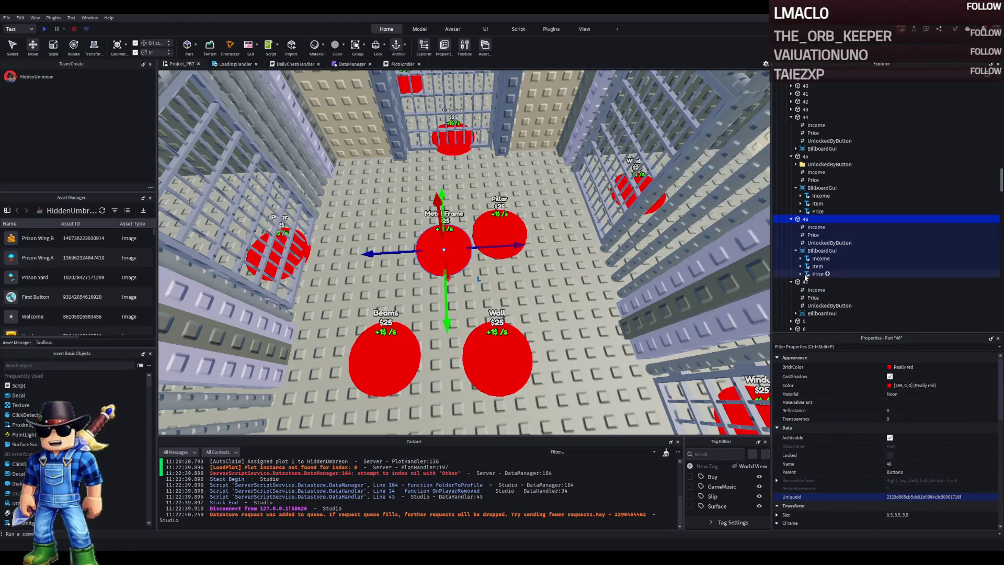
pyautogui.click(805, 281)
pyautogui.moveTo(442, 289)
pyautogui.mouseDown()
pyautogui.moveTo(474, 256)
pyautogui.moveTo(472, 274)
pyautogui.mouseUp()
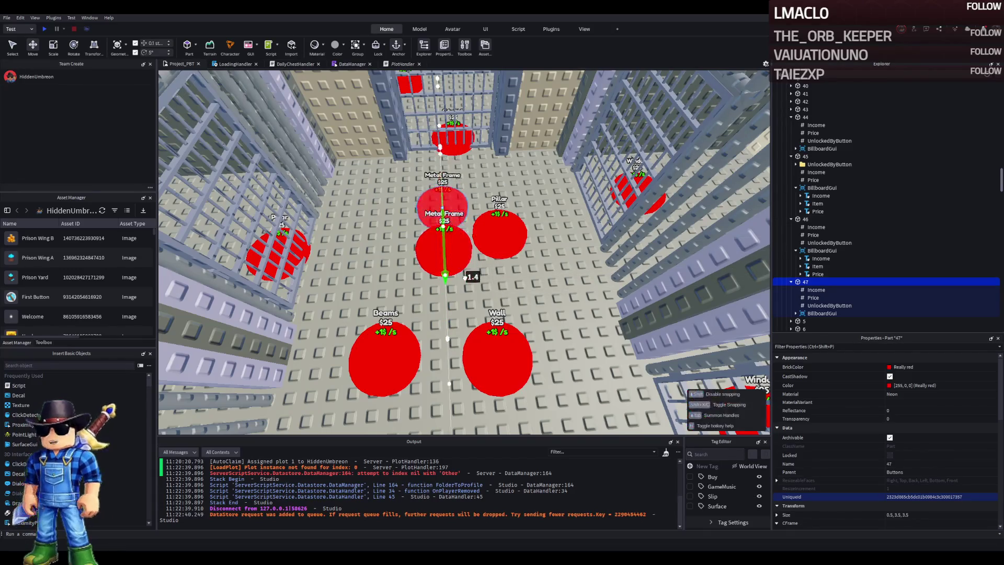
pyautogui.click(455, 246)
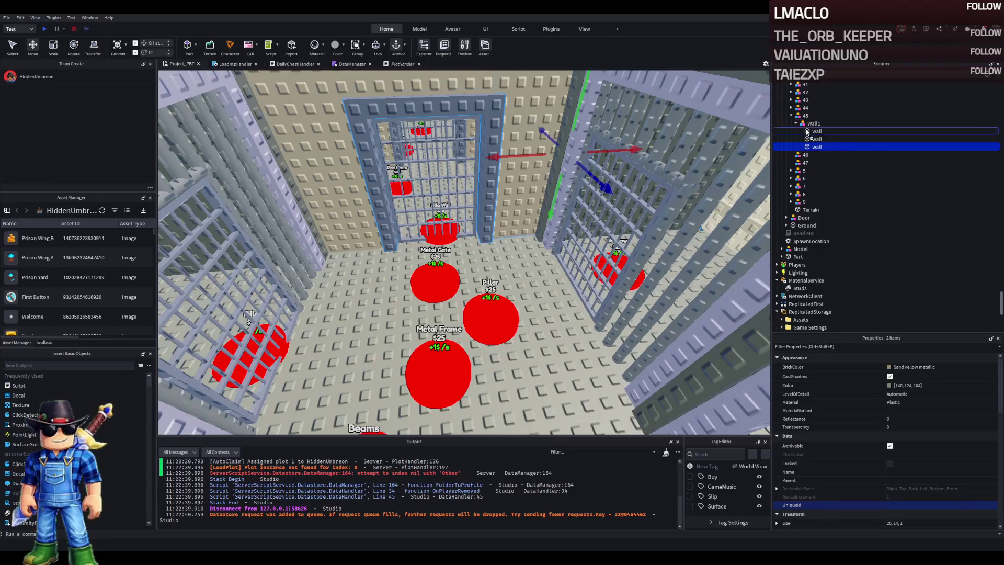
# - Move the MetalDoorFrame model into upgrade 46 and check its three wall parts
pyautogui.keyDown('ctrl'); pyautogui.click(831, 100); pyautogui.keyUp('ctrl')
pyautogui.moveTo(814, 103); pyautogui.dragTo(805, 155)
pyautogui.click(816, 139)
pyautogui.click(816, 147)
pyautogui.click(817, 154)
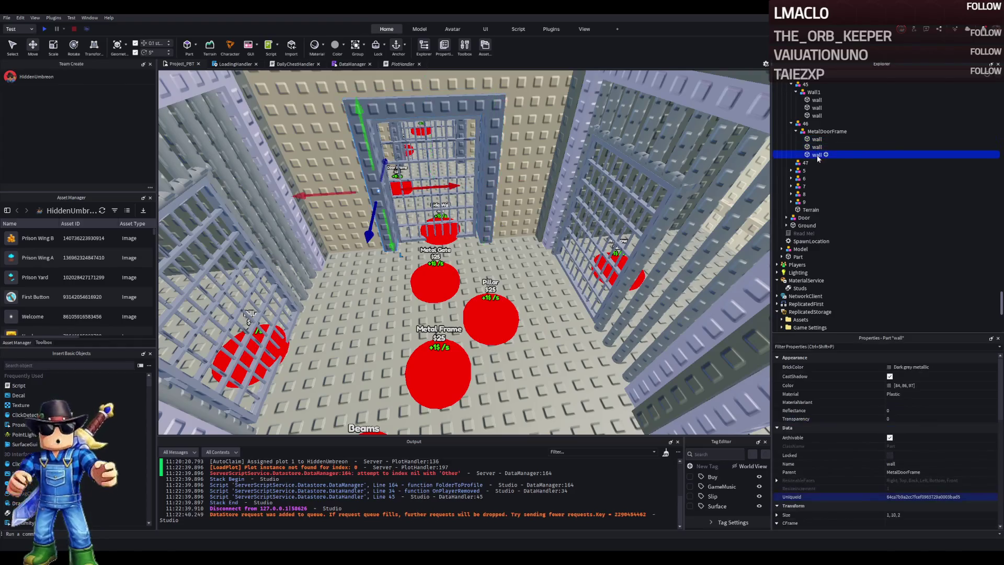
# - Move the MetalDoor gate into upgrade 47, collapse models 45–47, and frame the cell
pyautogui.click(433, 156)
pyautogui.keyDown('ctrl'); pyautogui.click(536, 154); pyautogui.keyUp('ctrl')
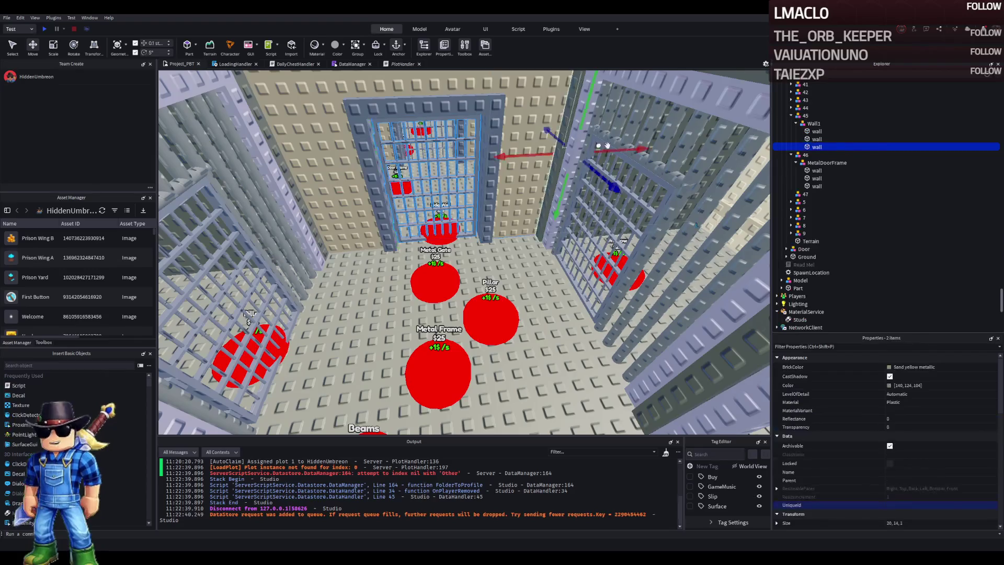
pyautogui.moveTo(810, 124); pyautogui.dragTo(807, 196)
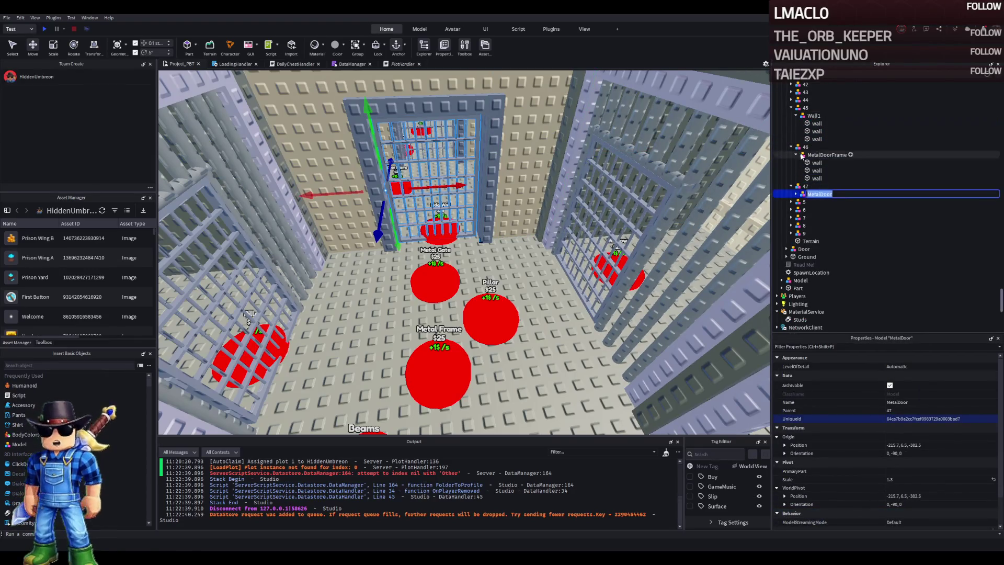
pyautogui.click(791, 108)
pyautogui.click(790, 116)
pyautogui.click(791, 123)
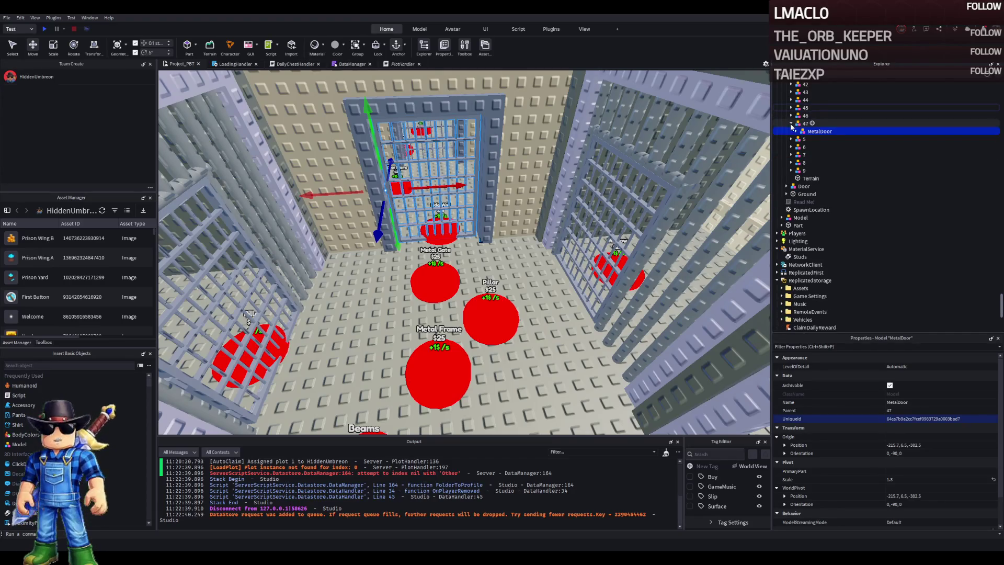
pyautogui.scroll(-10, 506, 126)
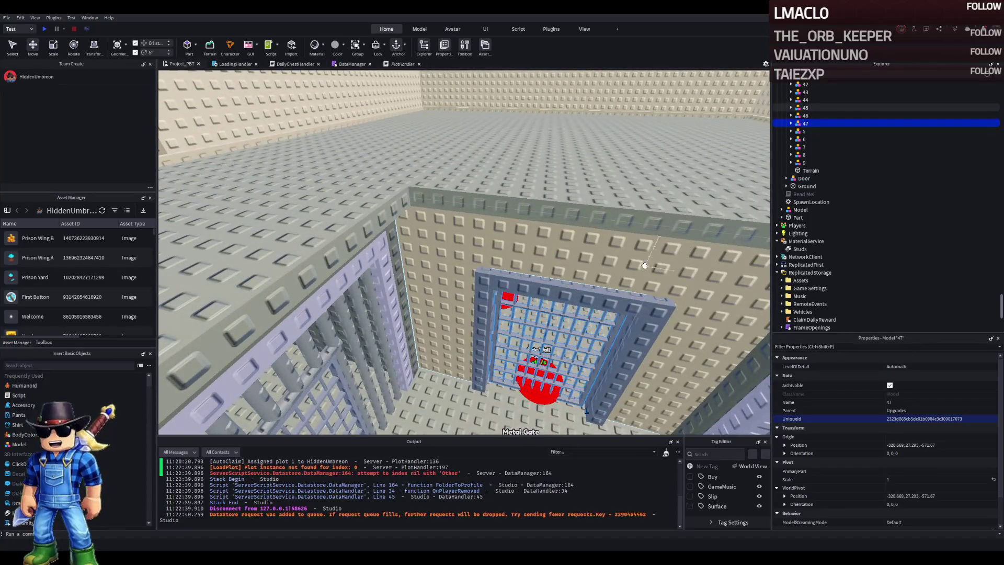
pyautogui.scroll(5, 410, 252)
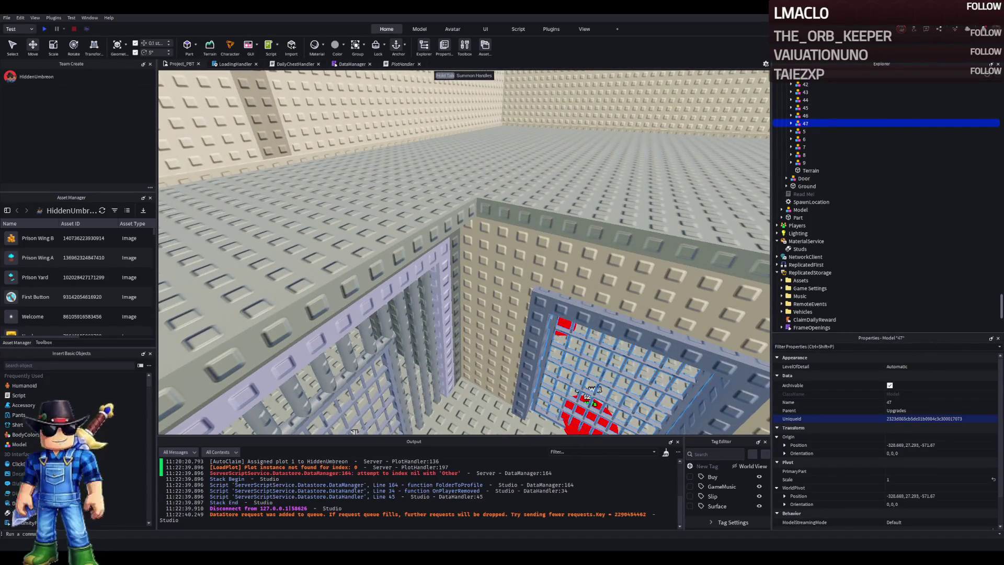
pyautogui.press('f')
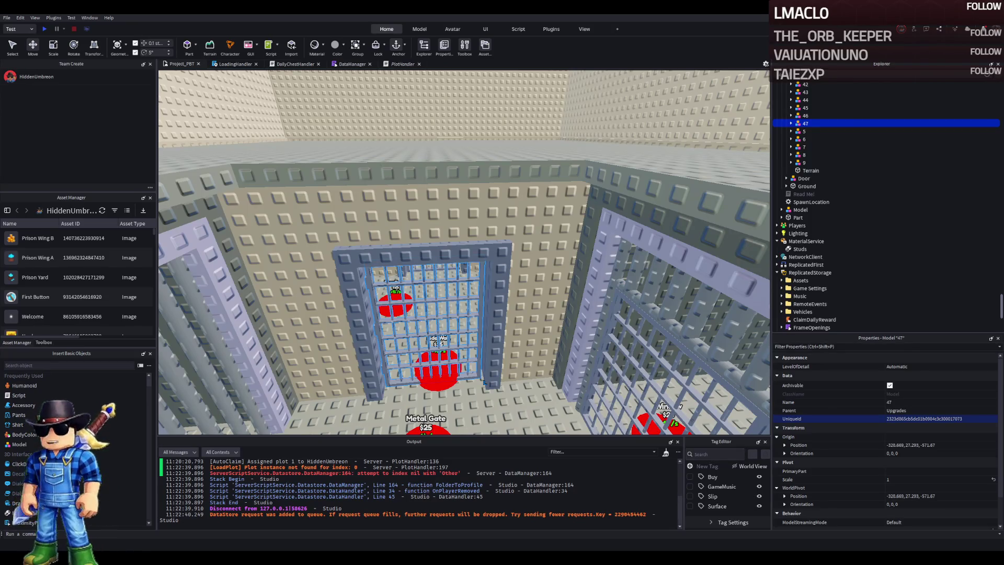
# - Fly into the prison room and select the red Metal Gate pad, part 47
pyautogui.press('s')
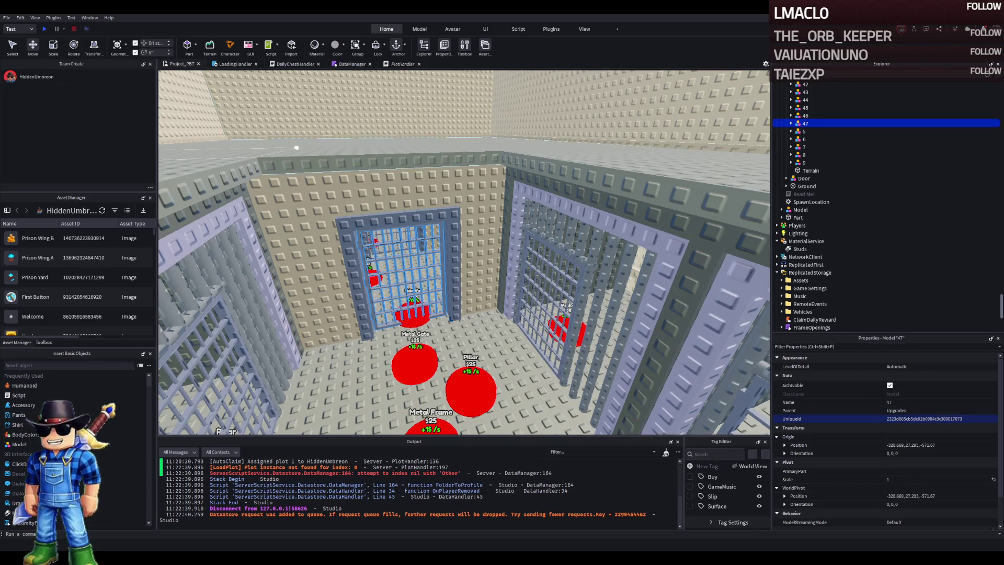
pyautogui.press('w')
pyautogui.press('w')
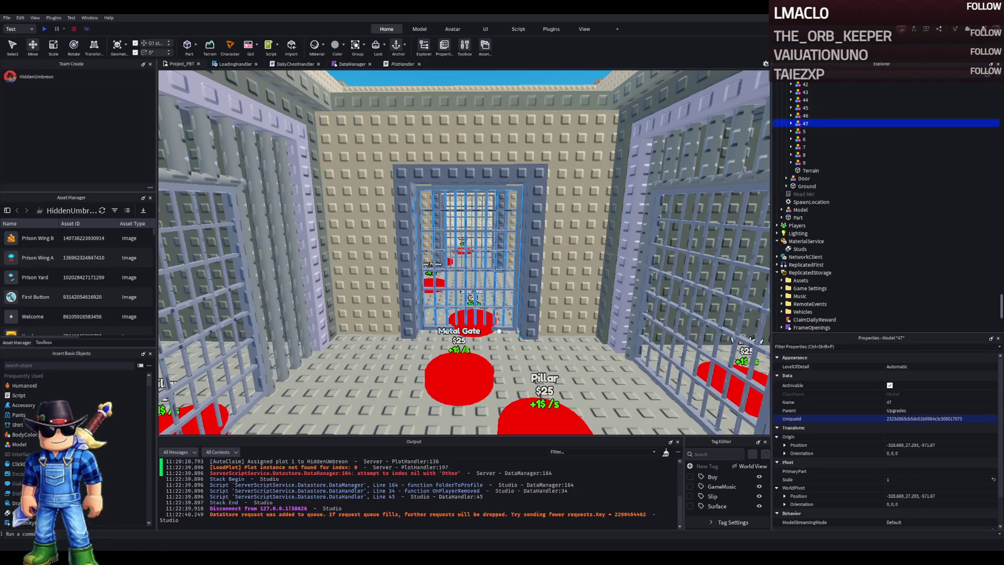
pyautogui.press('w')
pyautogui.click(508, 346)
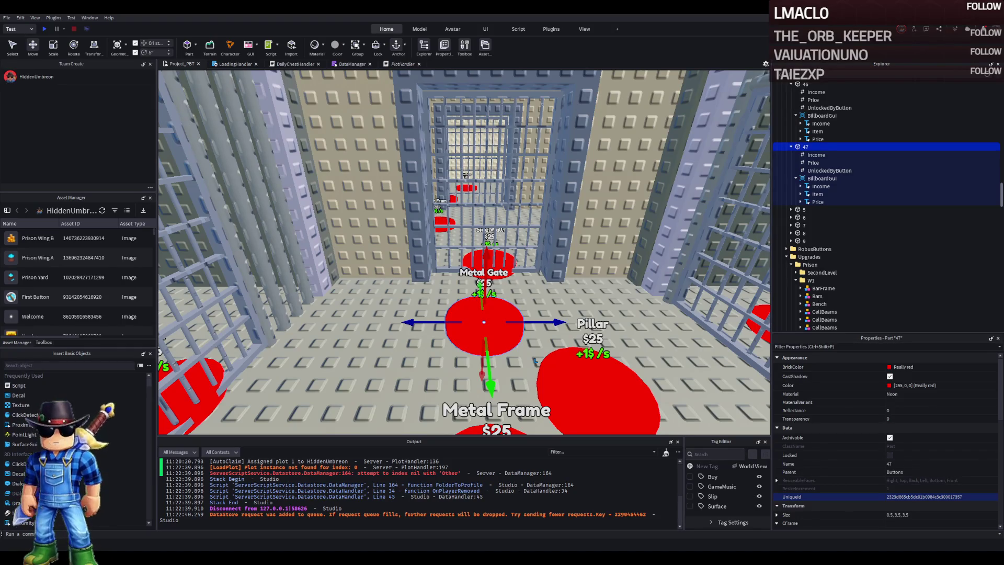
# - Duplicate Metal Gate part 47 as button 48 and place it beside Metal Gate
pyautogui.press('w')
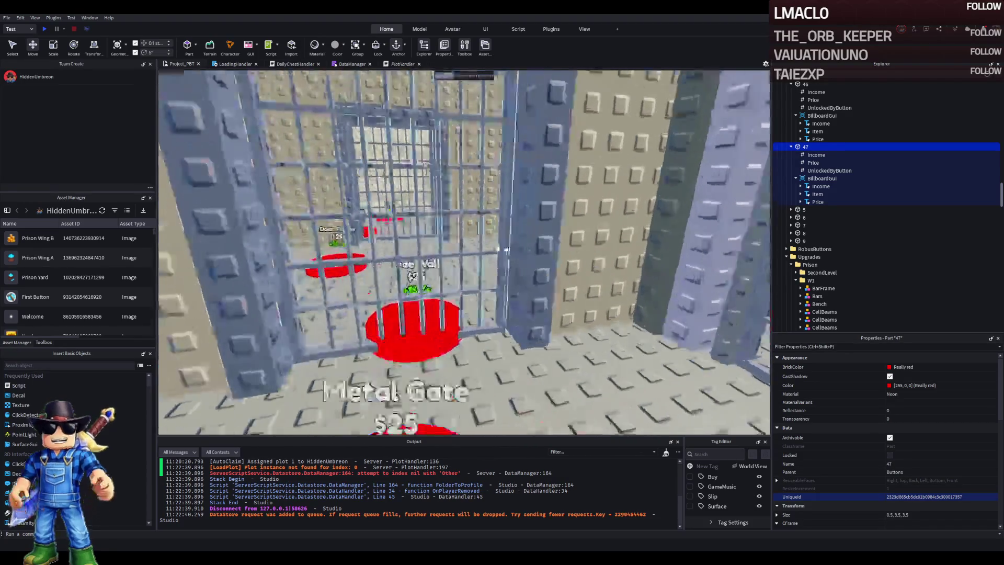
pyautogui.press('w')
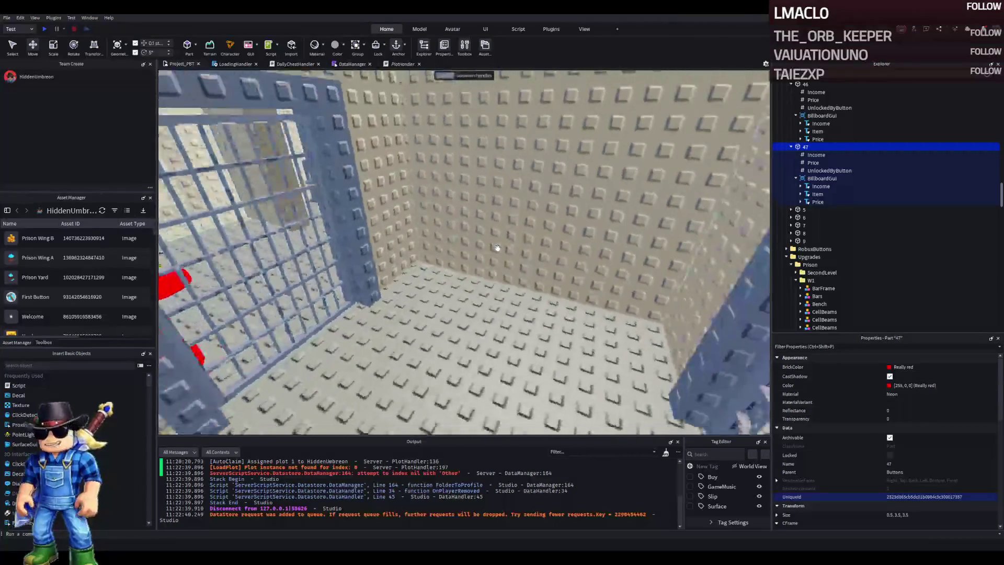
pyautogui.press('s')
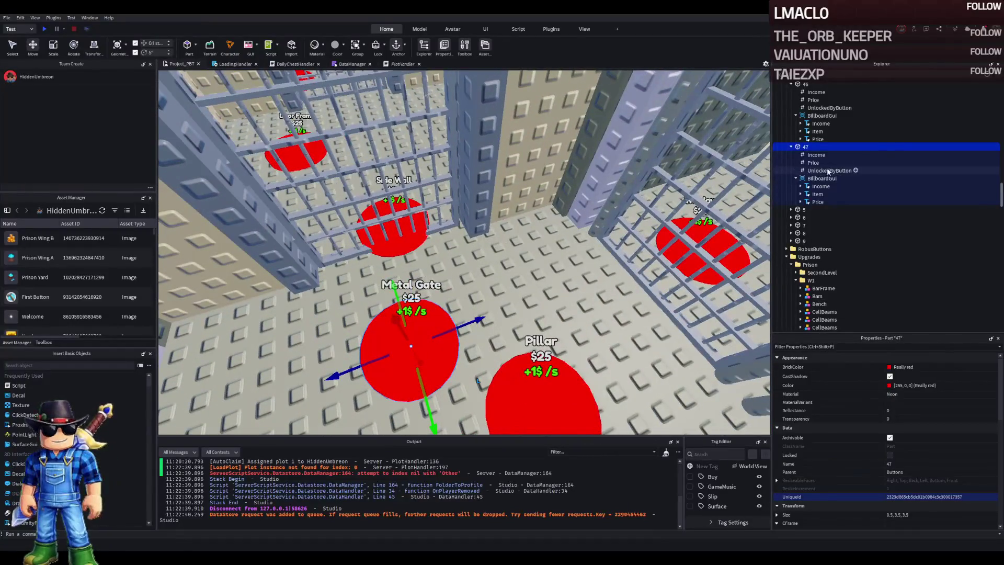
pyautogui.hotkey('ctrl', 'd')
pyautogui.press('F2')
pyautogui.write('48')
pyautogui.press('Return')
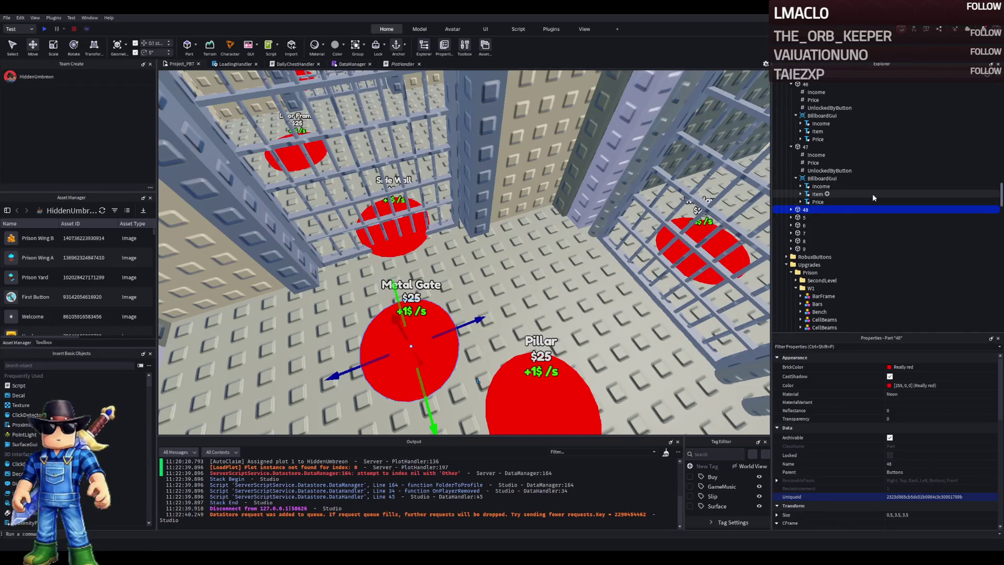
pyautogui.moveTo(503, 312)
pyautogui.mouseDown()
pyautogui.moveTo(515, 283)
pyautogui.moveTo(476, 319)
pyautogui.mouseUp()
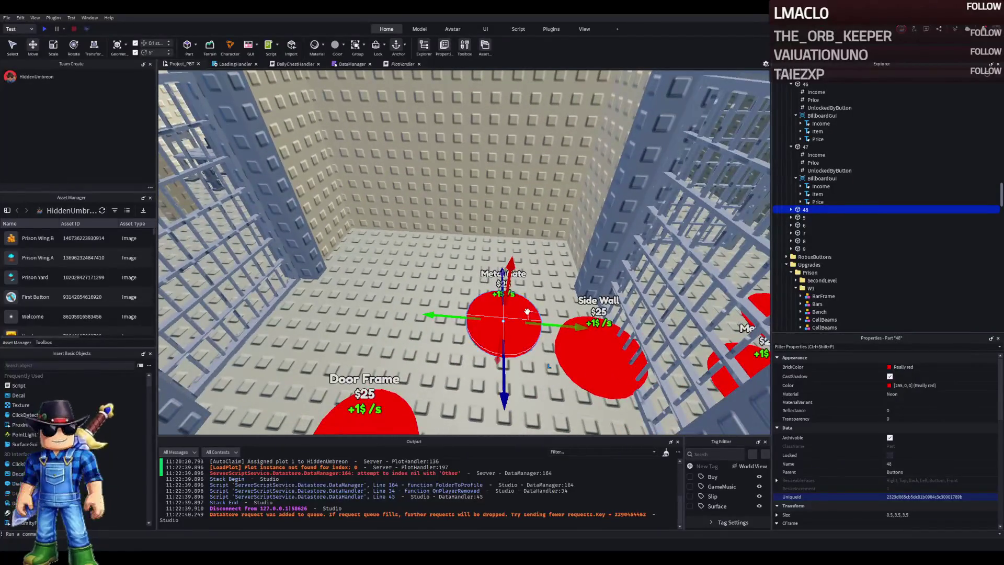
pyautogui.moveTo(521, 287); pyautogui.dragTo(522, 278)
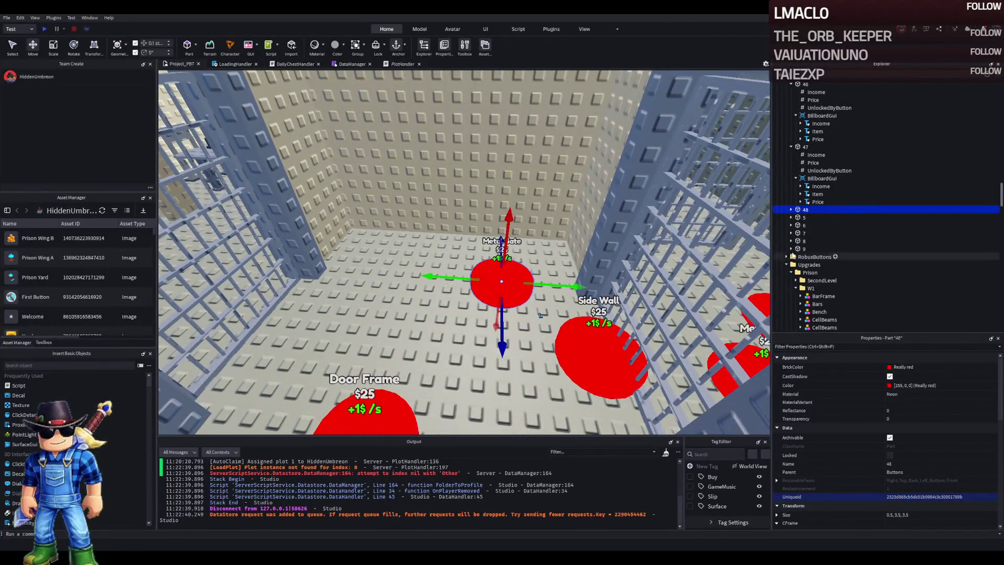
# - Nudge button 48 into position and set its UnlockedByButton value to 47
pyautogui.doubleClick(852, 208)
pyautogui.doubleClick(822, 241)
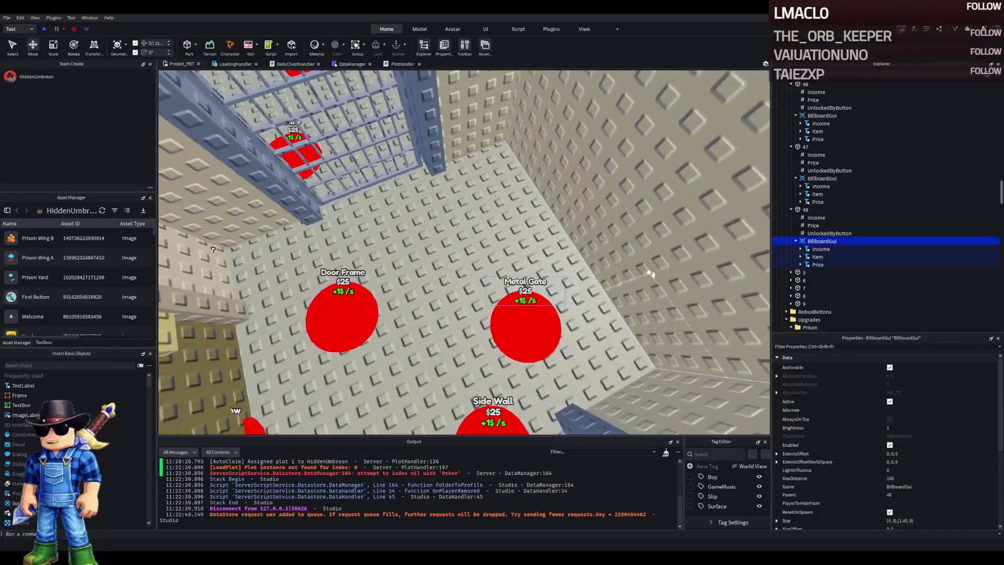
pyautogui.moveTo(534, 338); pyautogui.dragTo(547, 319)
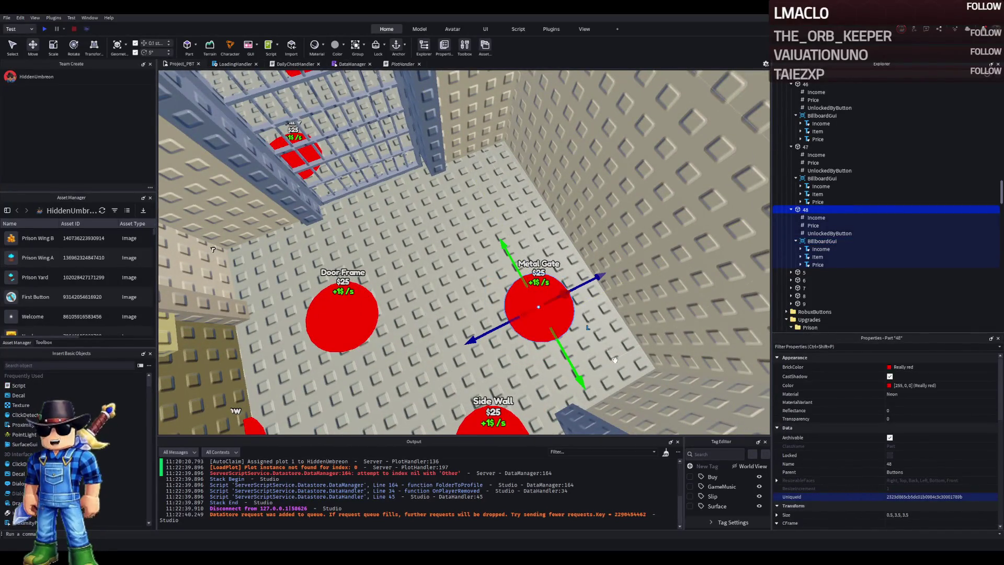
pyautogui.click(826, 233)
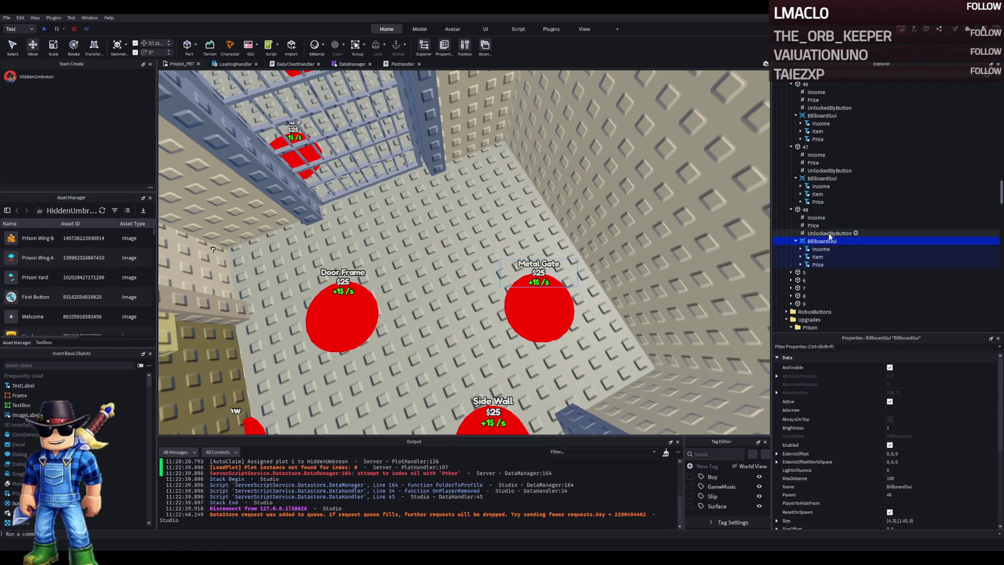
pyautogui.click(921, 411)
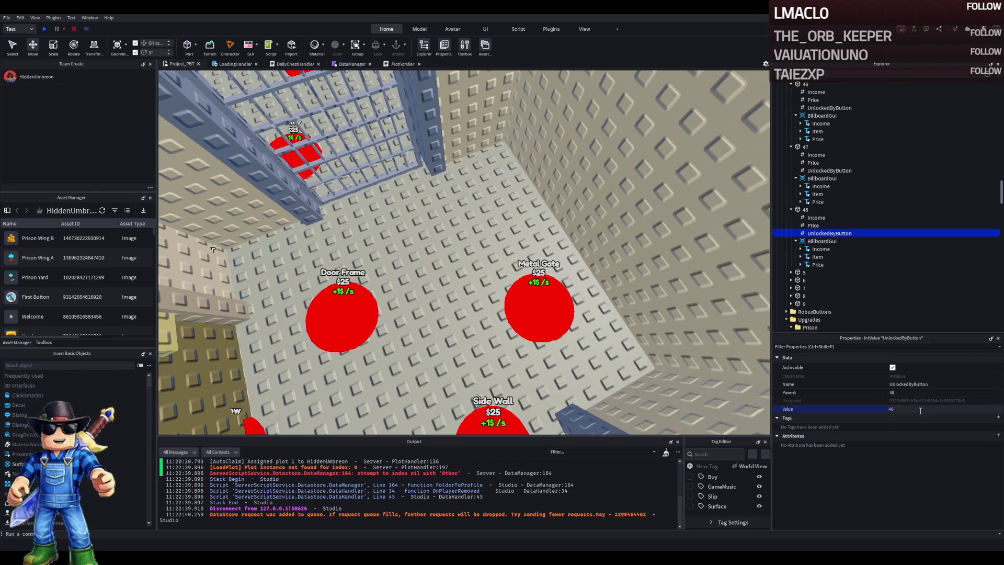
# - Change button 48's Item label text to 'Wall'
pyautogui.click(815, 258)
pyautogui.scroll(-10, 897, 438)
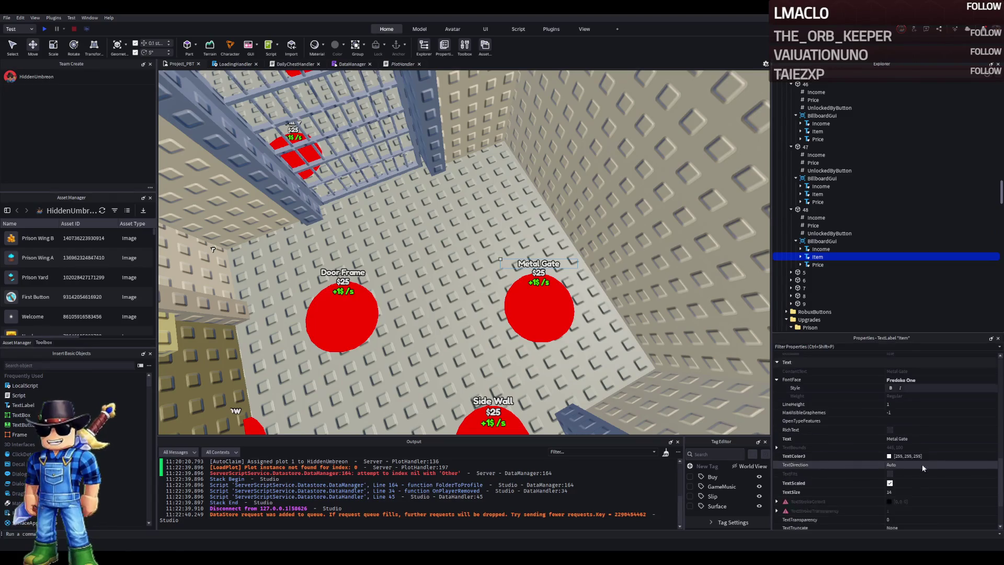
pyautogui.click(923, 440)
pyautogui.write('Wall')
pyautogui.press('Return')
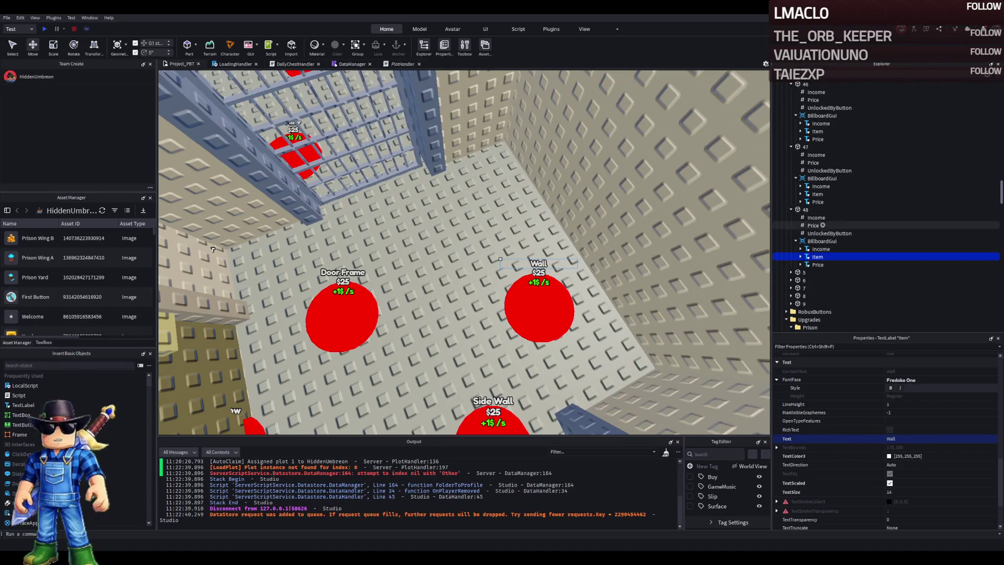
# - Copy the Wall button and move the copy up and to the left
pyautogui.click(559, 311)
pyautogui.press('f')
pyautogui.moveTo(545, 272)
pyautogui.mouseDown()
pyautogui.moveTo(538, 162)
pyautogui.moveTo(455, 163)
pyautogui.mouseUp()
# - Rename the Wall button copy to 49
pyautogui.press('f')
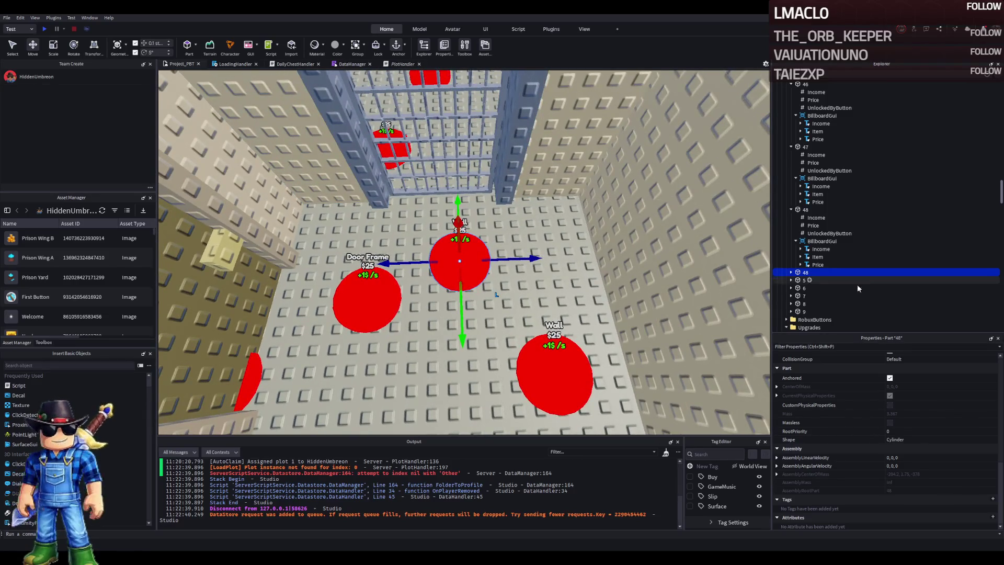
pyautogui.press('F2')
pyautogui.write('49')
pyautogui.press('Return')
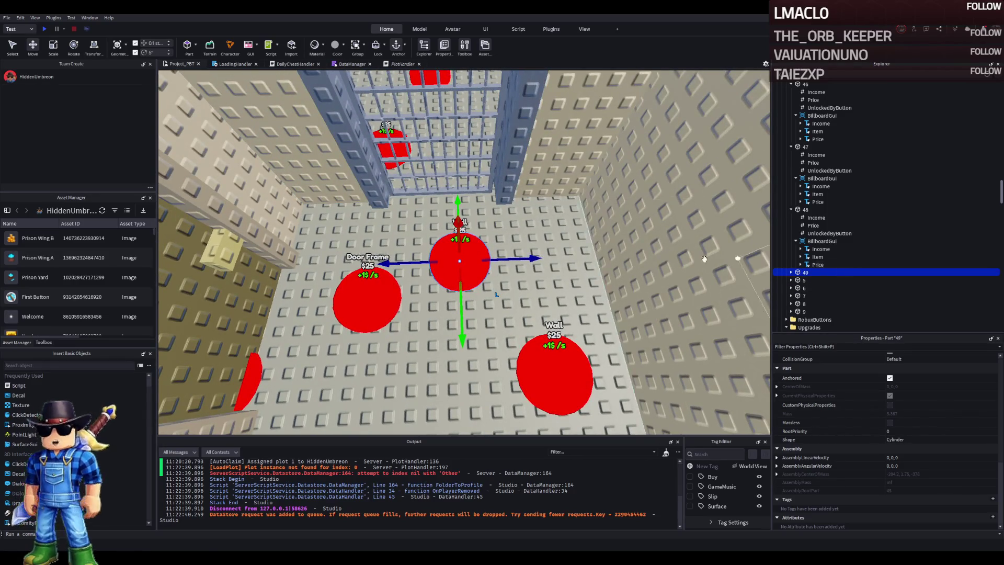
# - Duplicate the Wall button as 50 and place it next to Door Frame
pyautogui.moveTo(501, 272); pyautogui.dragTo(501, 271)
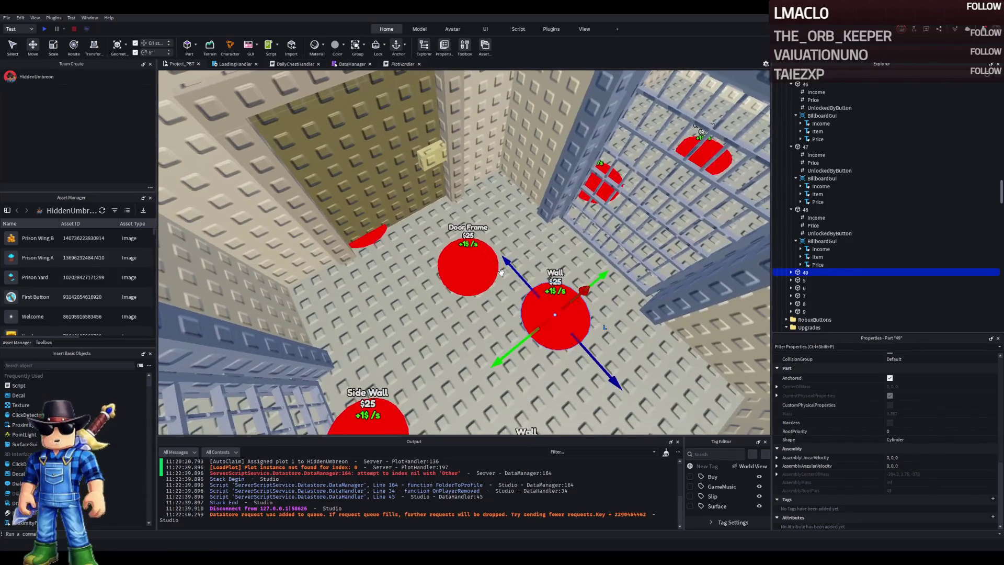
pyautogui.hotkey('ctrl', 'd')
pyautogui.moveTo(549, 327)
pyautogui.mouseDown()
pyautogui.moveTo(505, 283)
pyautogui.moveTo(481, 293)
pyautogui.moveTo(497, 295)
pyautogui.moveTo(421, 277)
pyautogui.moveTo(421, 291)
pyautogui.mouseUp()
pyautogui.press('F2')
pyautogui.write('50')
pyautogui.press('Return')
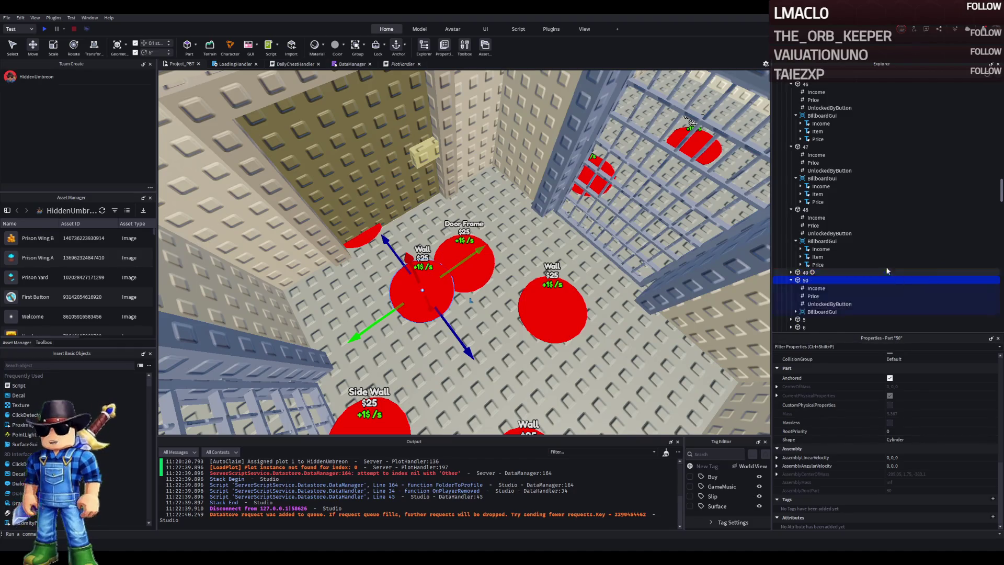
# - Select the Price values of Wall buttons 48, 49 and 50 together and edit their shared Value
pyautogui.click(809, 226)
pyautogui.click(791, 273)
pyautogui.keyDown('ctrl'); pyautogui.click(809, 288); pyautogui.keyUp('ctrl')
pyautogui.scroll(-1, 809, 291)
pyautogui.keyDown('ctrl'); pyautogui.click(813, 306); pyautogui.keyUp('ctrl')
pyautogui.click(918, 411)
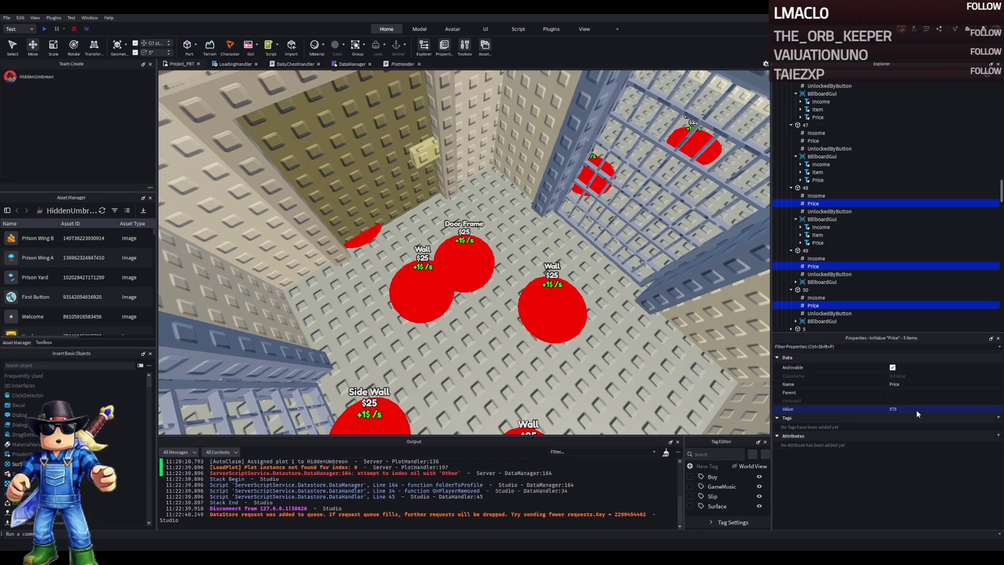
pyautogui.scroll(-5, 660, 350)
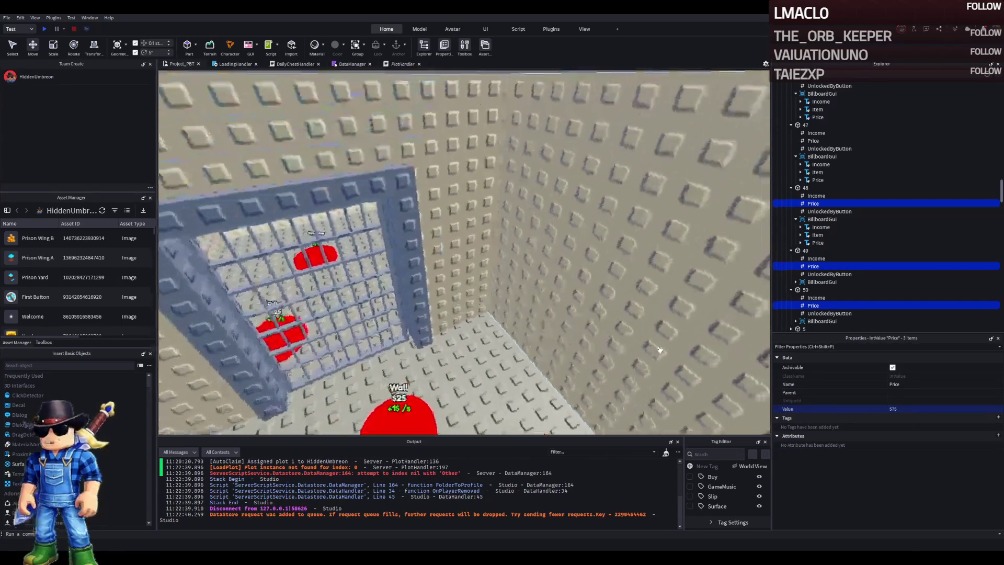
pyautogui.scroll(-5, 660, 349)
pyautogui.scroll(-5, 660, 349)
# - Select two wall parts of the room
pyautogui.click(604, 246)
pyautogui.scroll(5, 602, 231)
pyautogui.scroll(-5, 602, 231)
pyautogui.scroll(-5, 602, 230)
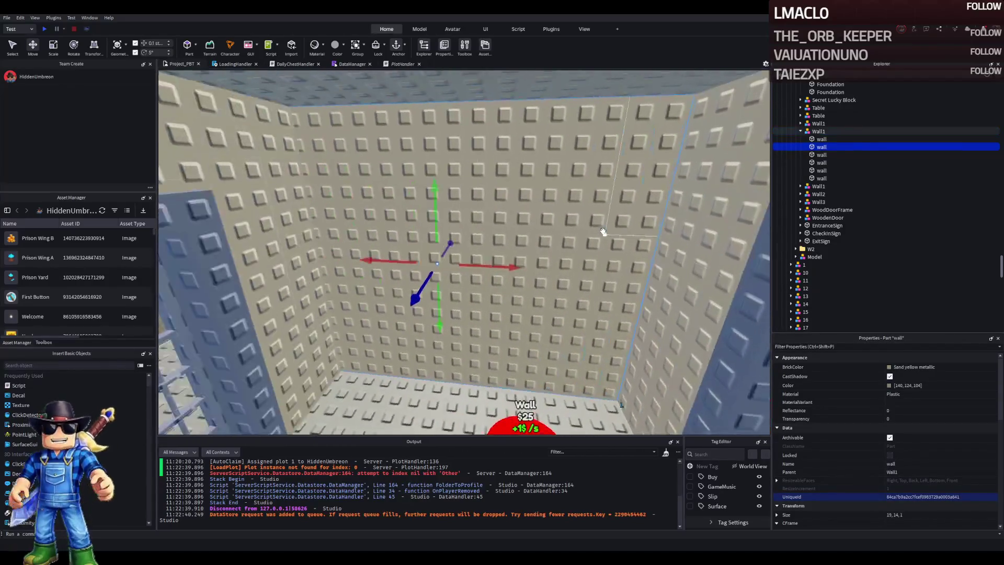
pyautogui.scroll(5, 603, 231)
pyautogui.keyDown('ctrl'); pyautogui.click(606, 251); pyautogui.keyUp('ctrl')
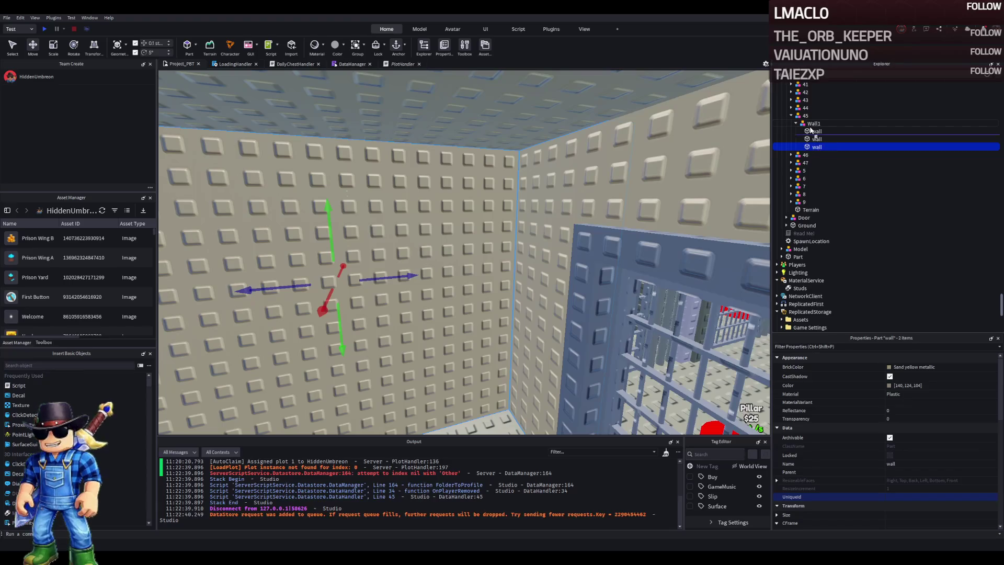
# - Move both wall parts into Wall1, then duplicate upgrade model 47 as model 48
pyautogui.moveTo(812, 130); pyautogui.dragTo(816, 138)
pyautogui.click(472, 186)
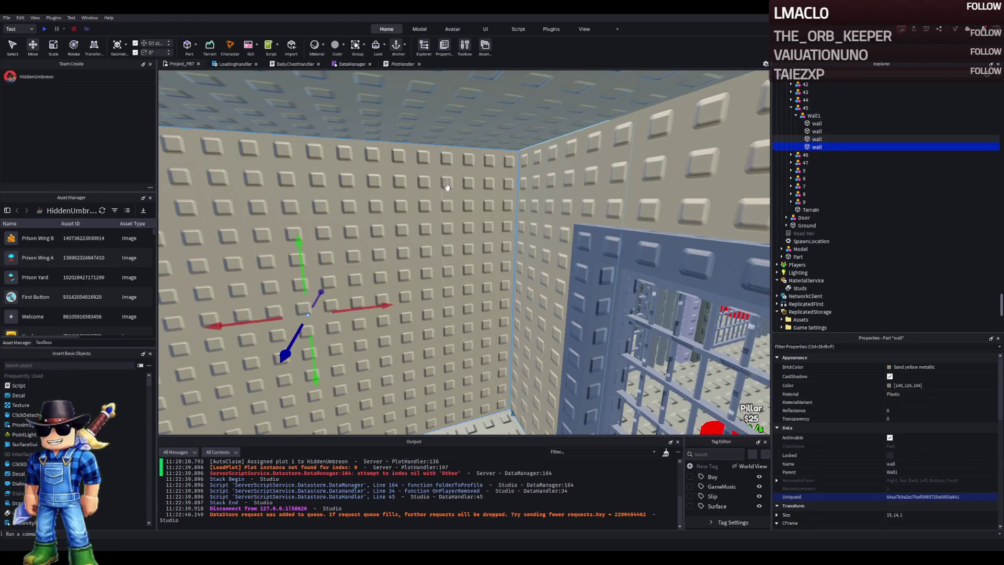
pyautogui.click(842, 162)
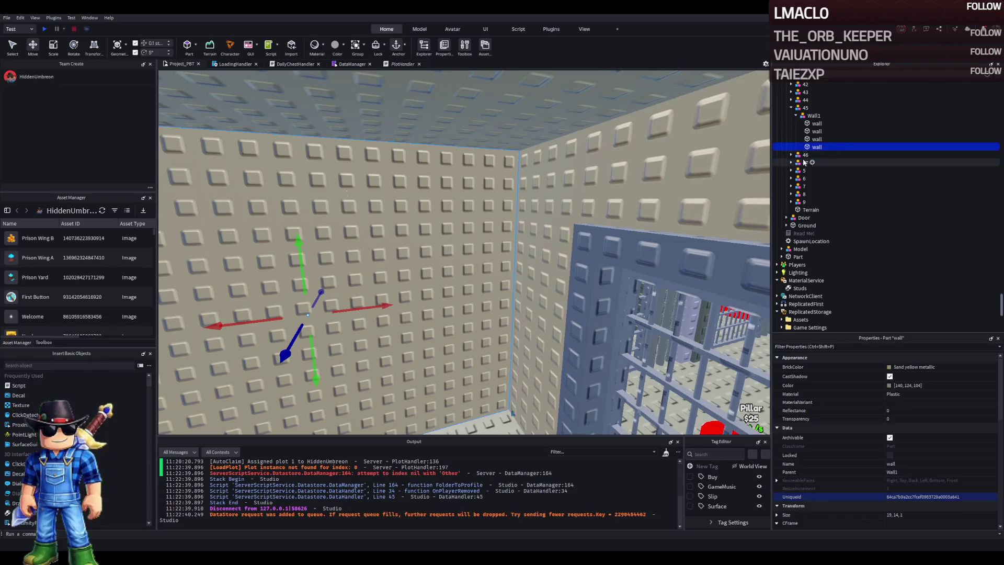
pyautogui.hotkey('ctrl', 'd')
pyautogui.press('F2')
pyautogui.write('48')
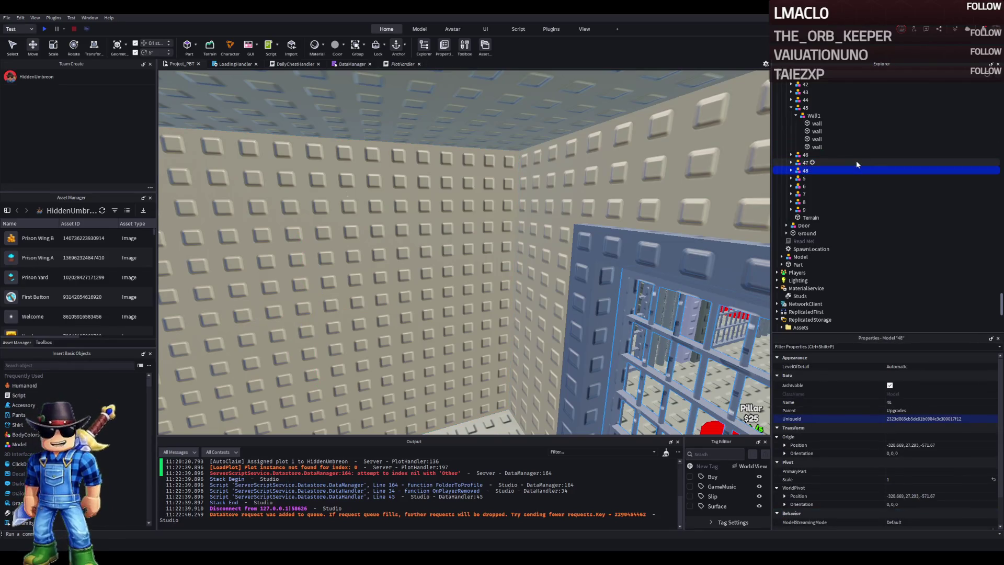
pyautogui.press('Return')
# - Duplicate upgrade model 48 into models 49, 50 and one more numbered copy
pyautogui.click(861, 170)
pyautogui.hotkey('ctrl', 'd')
pyautogui.press('F2')
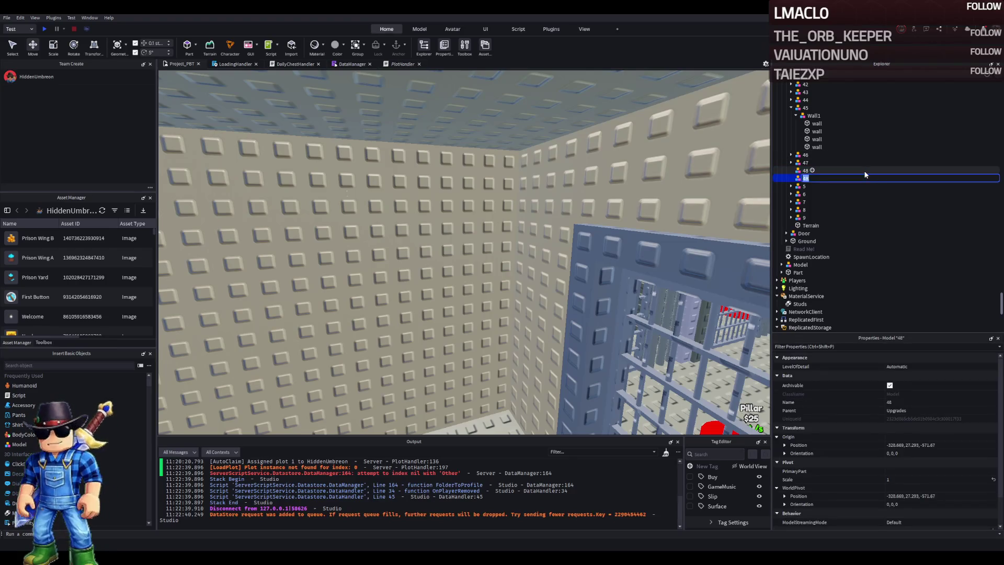
pyautogui.press('Return')
pyautogui.hotkey('ctrl', 'd')
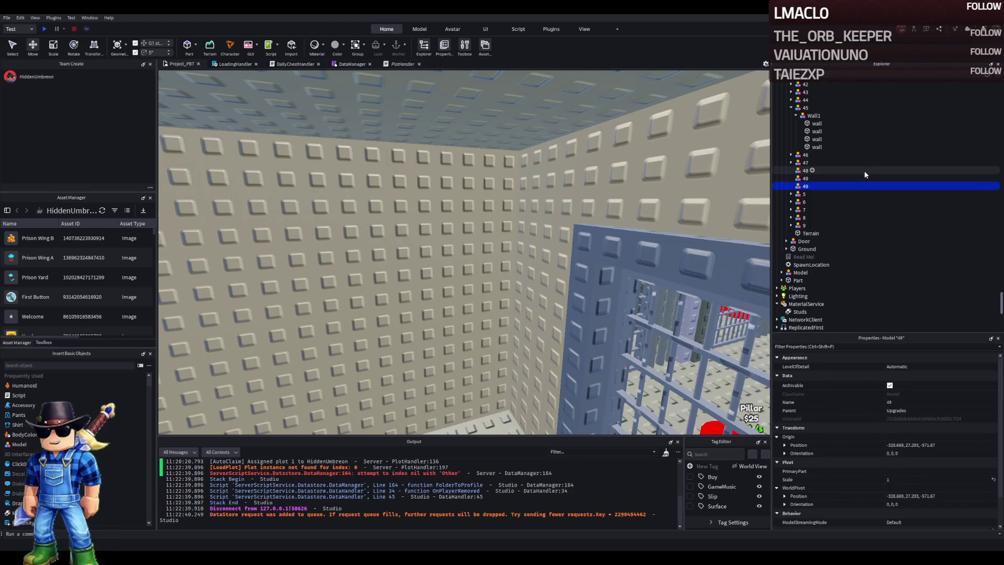
pyautogui.press('F2')
pyautogui.press('Return')
pyautogui.hotkey('ctrl', 'd')
pyautogui.press('F2')
pyautogui.write('1')
# - Move a wall part into model 48 and group two walls there into a Wall1 model
pyautogui.click(817, 147)
pyautogui.moveTo(818, 147); pyautogui.dragTo(805, 171)
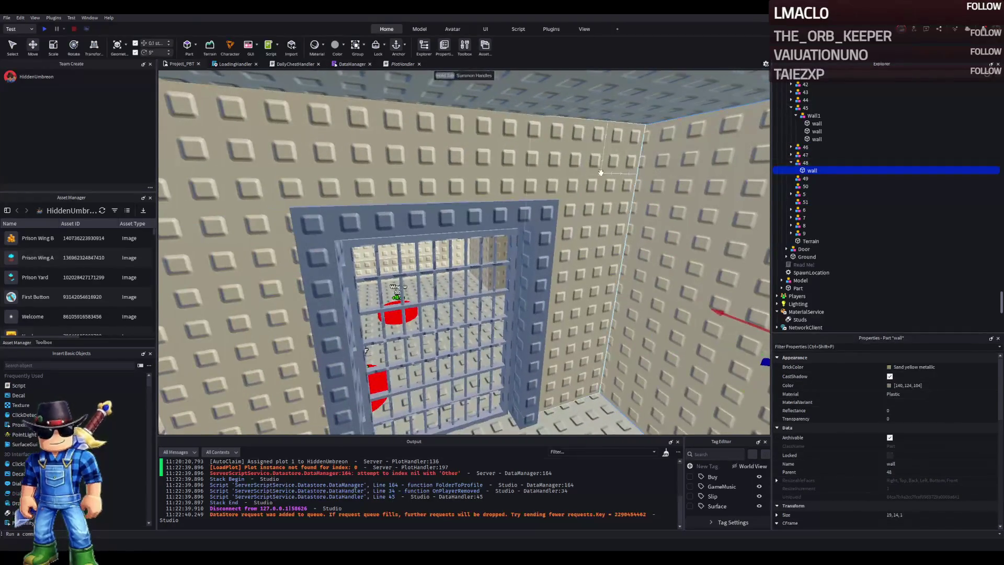
pyautogui.click(602, 172)
pyautogui.press('f')
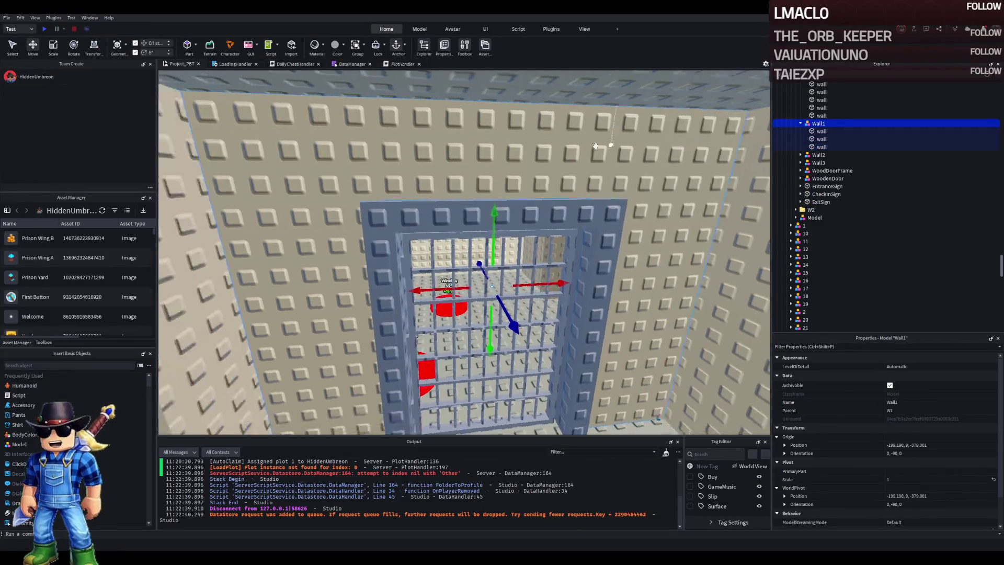
pyautogui.keyDown('ctrl'); pyautogui.click(595, 146); pyautogui.keyUp('ctrl')
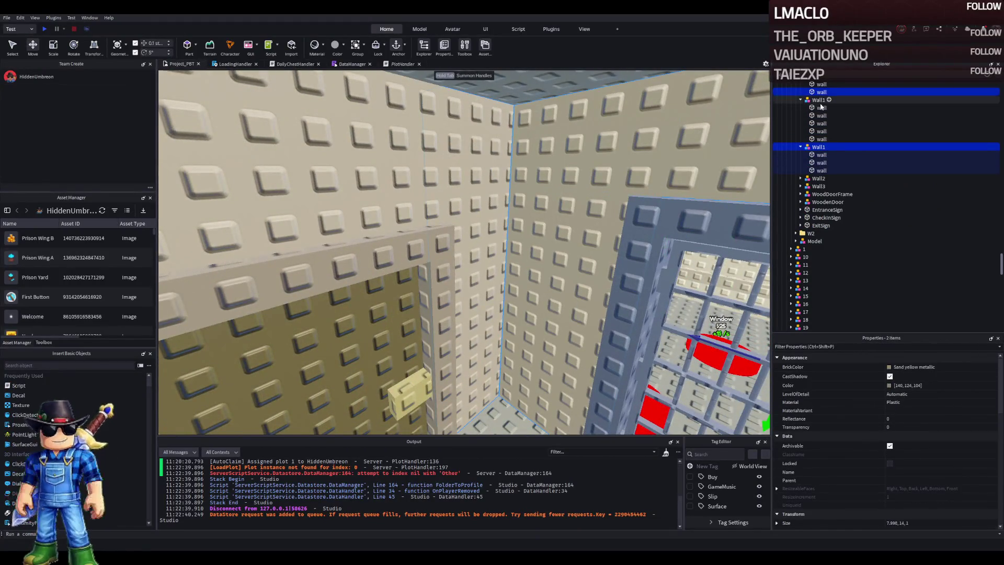
pyautogui.scroll(2, 825, 111)
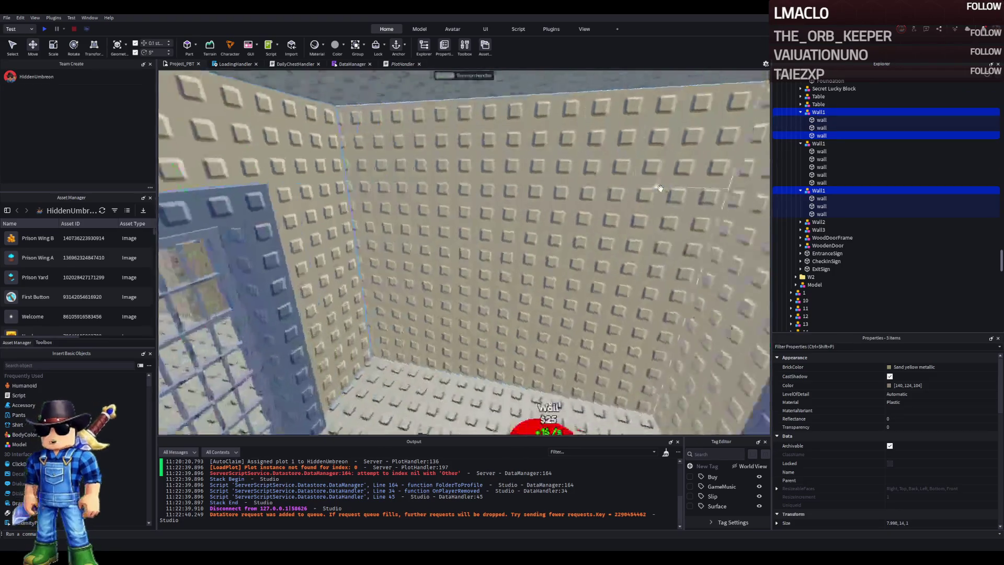
pyautogui.scroll(-10, 812, 131)
pyautogui.keyDown('ctrl'); pyautogui.click(807, 146); pyautogui.keyUp('ctrl')
pyautogui.moveTo(807, 146); pyautogui.dragTo(806, 139)
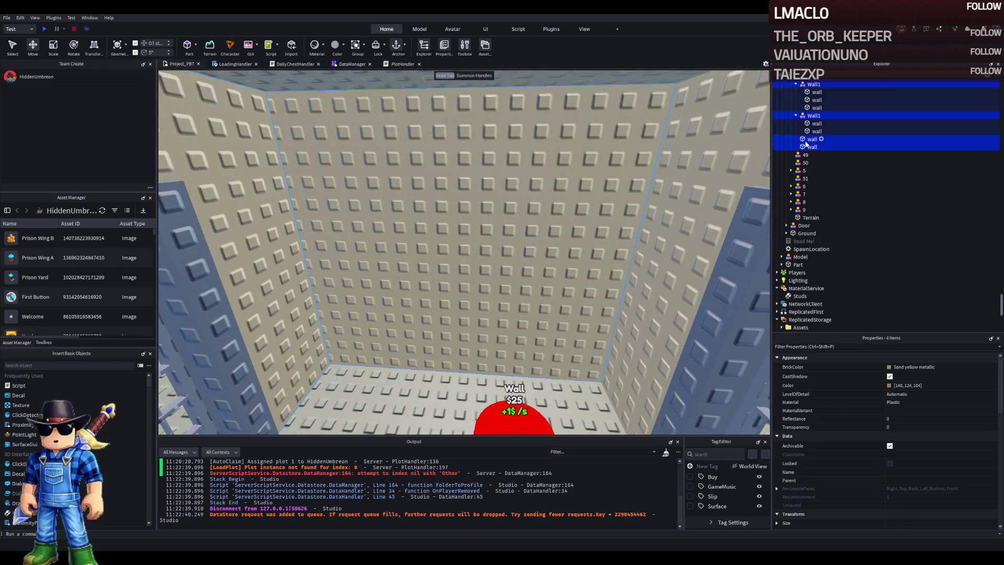
pyautogui.click(810, 115)
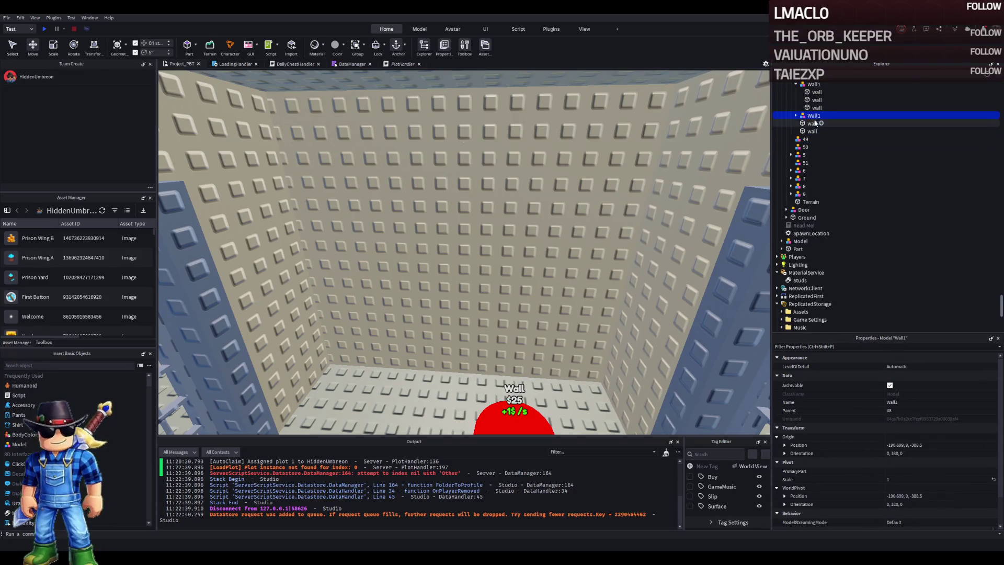
# - Raise the Wall1 window model about 3.4 studs higher
pyautogui.scroll(2, 810, 131)
pyautogui.click(813, 127)
pyautogui.click(811, 145)
pyautogui.click(812, 152)
pyautogui.press('f')
pyautogui.press('a')
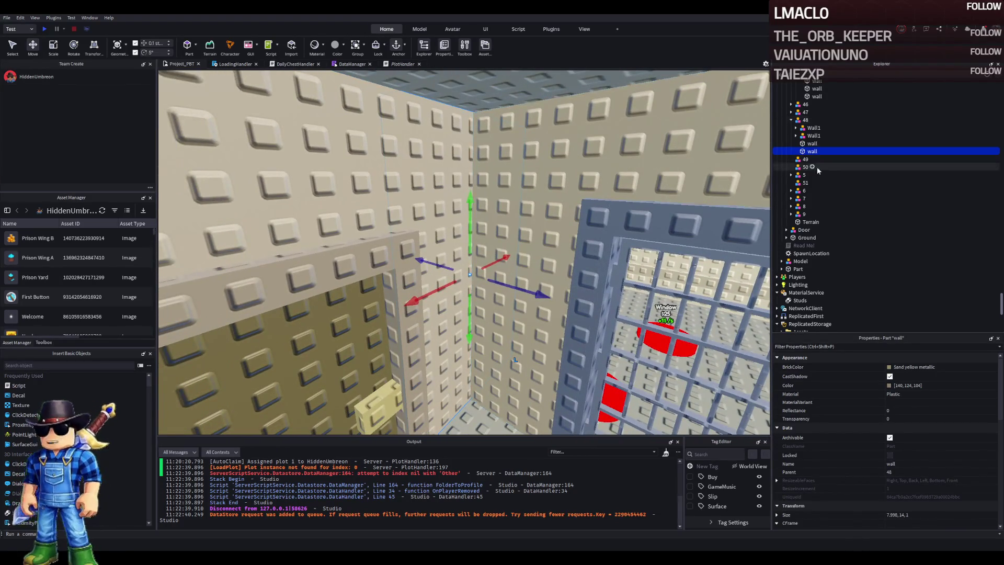
pyautogui.click(812, 136)
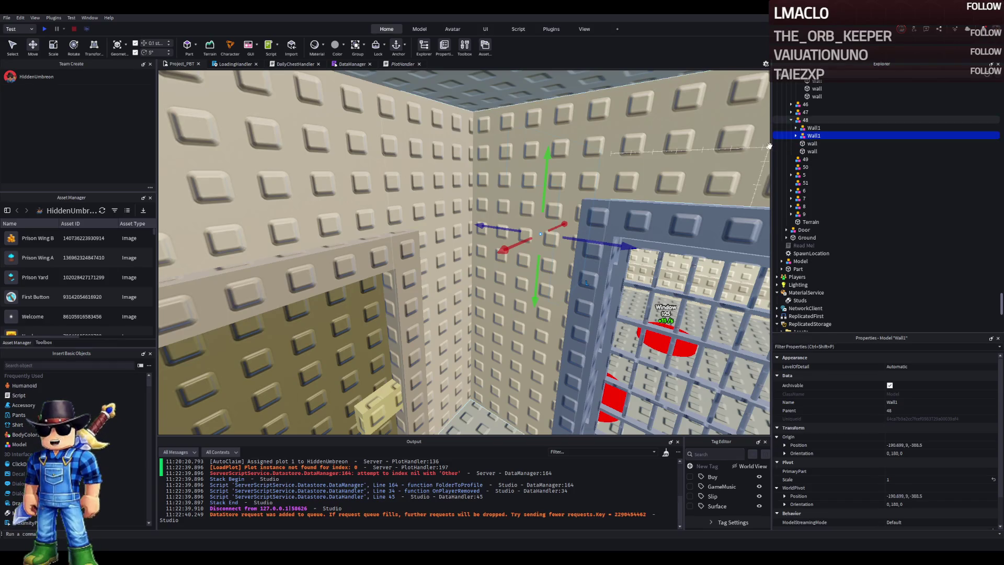
pyautogui.press('f')
pyautogui.moveTo(440, 272); pyautogui.dragTo(467, 167)
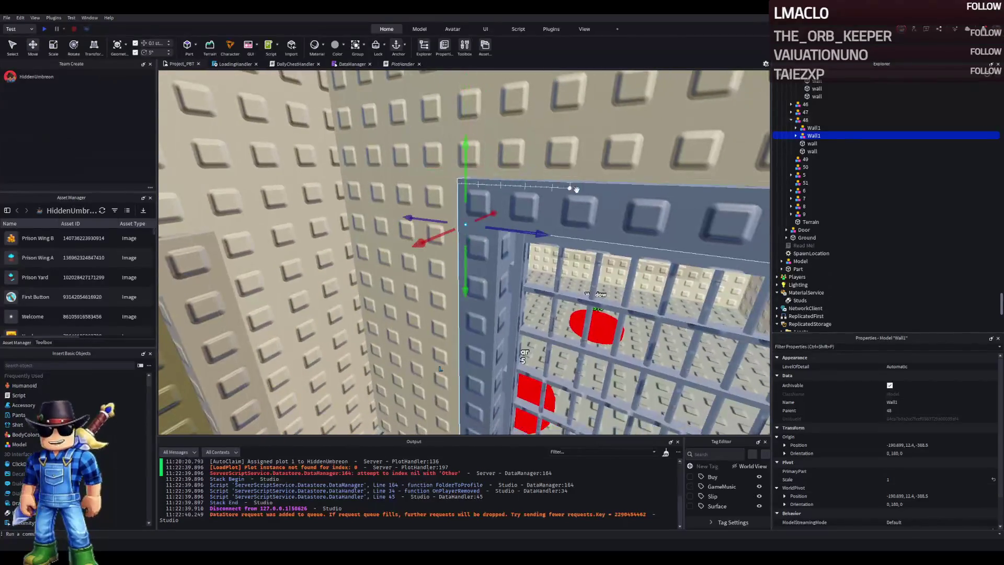
# - Undo a trial 6-stud lift of Wall1, then move Wall1 and its walls from folder 45 into 48
pyautogui.keyDown('shift'); pyautogui.click(821, 139); pyautogui.keyUp('shift')
pyautogui.scroll(3, 850, 178)
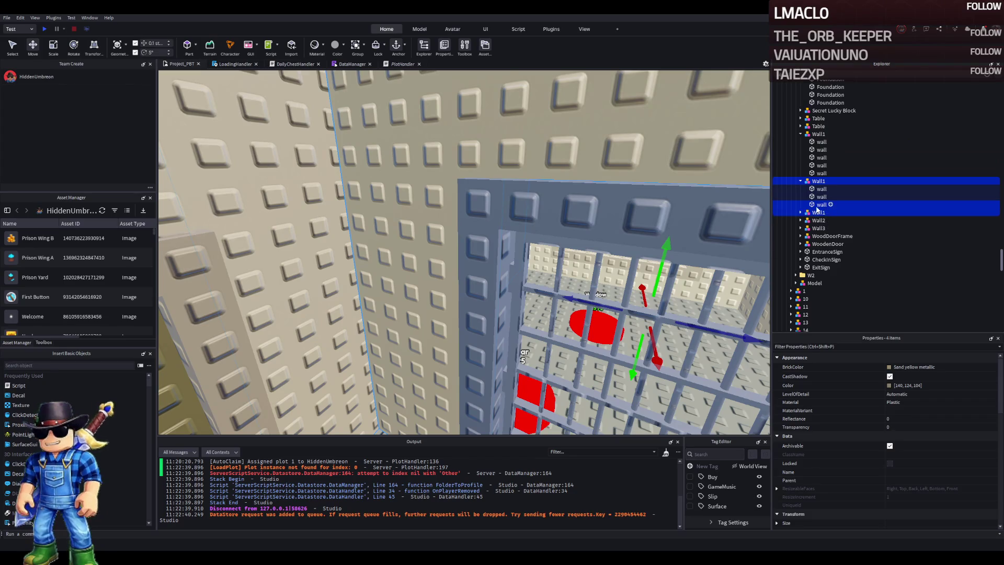
pyautogui.click(799, 181)
pyautogui.press('f')
pyautogui.click(614, 201)
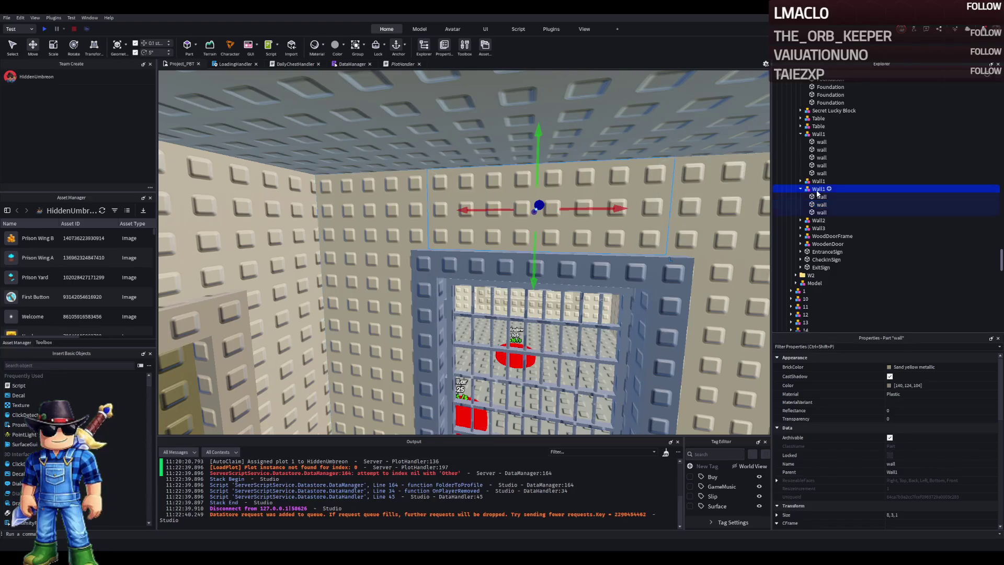
pyautogui.click(818, 189)
pyautogui.moveTo(516, 245); pyautogui.dragTo(520, 146)
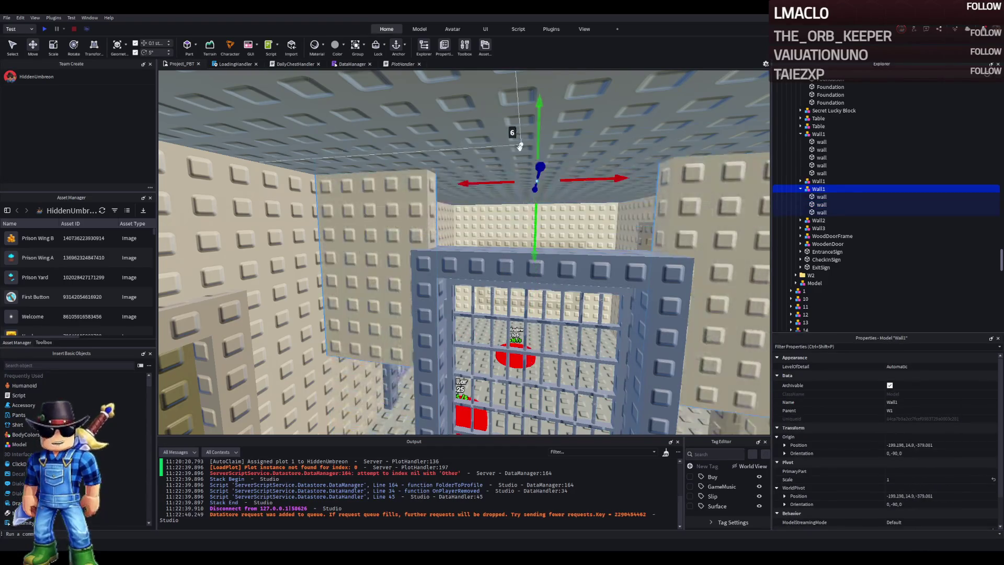
pyautogui.hotkey('ctrl', 'z')
pyautogui.press('f')
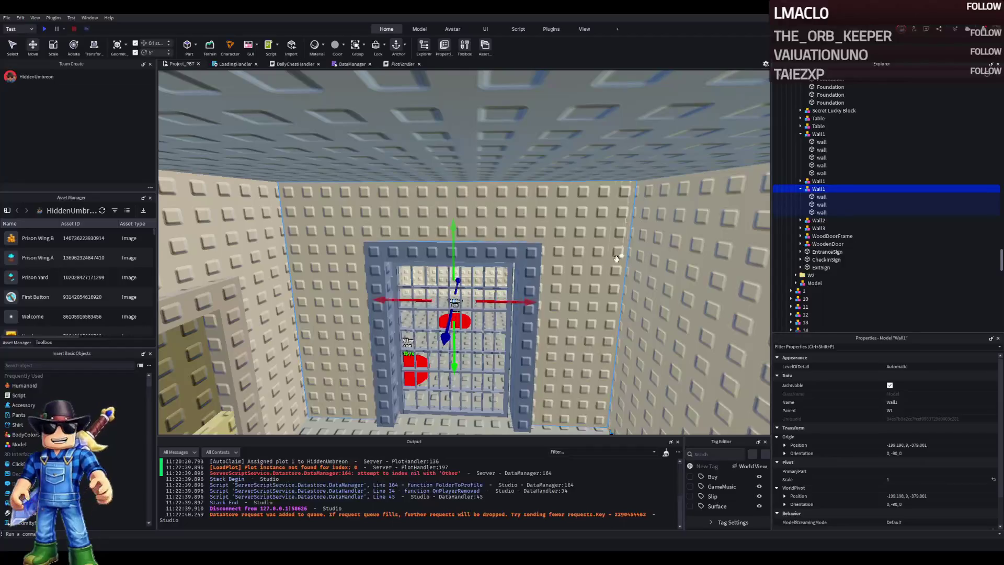
pyautogui.click(624, 254)
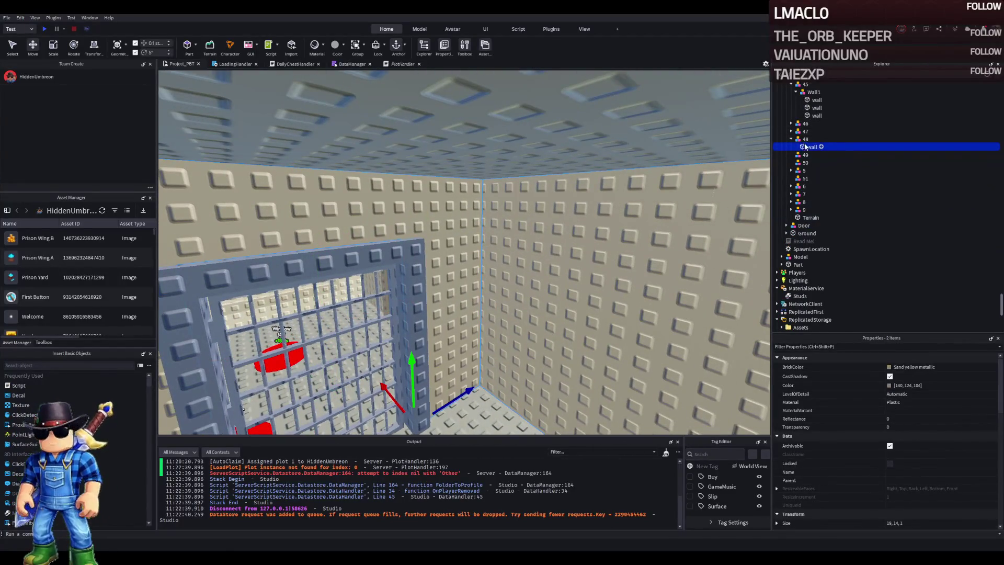
pyautogui.click(814, 92)
pyautogui.moveTo(814, 92); pyautogui.dragTo(805, 139)
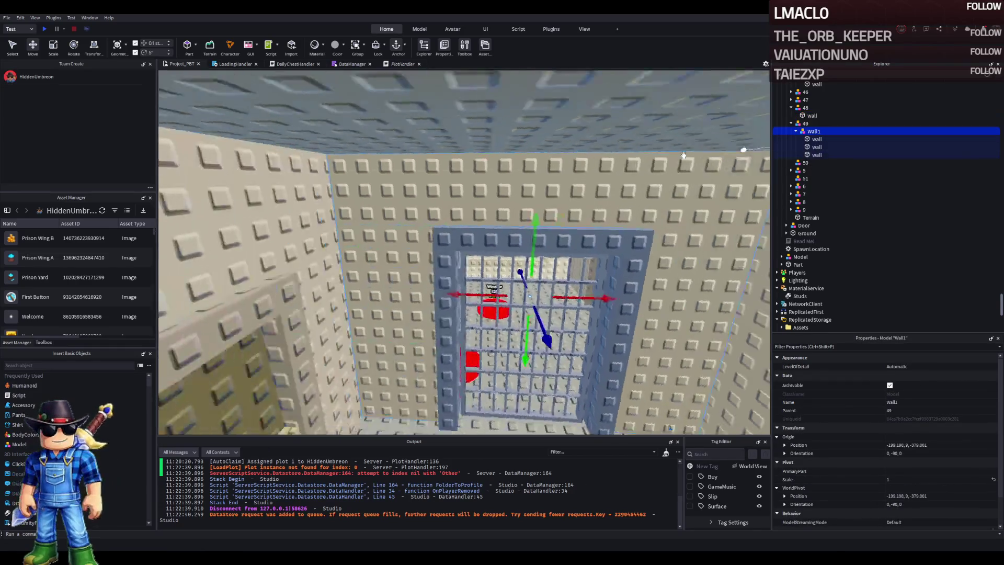
# - Duplicate a wall part inside Wall1 to create the fourth wall
pyautogui.click(558, 191)
pyautogui.press('w')
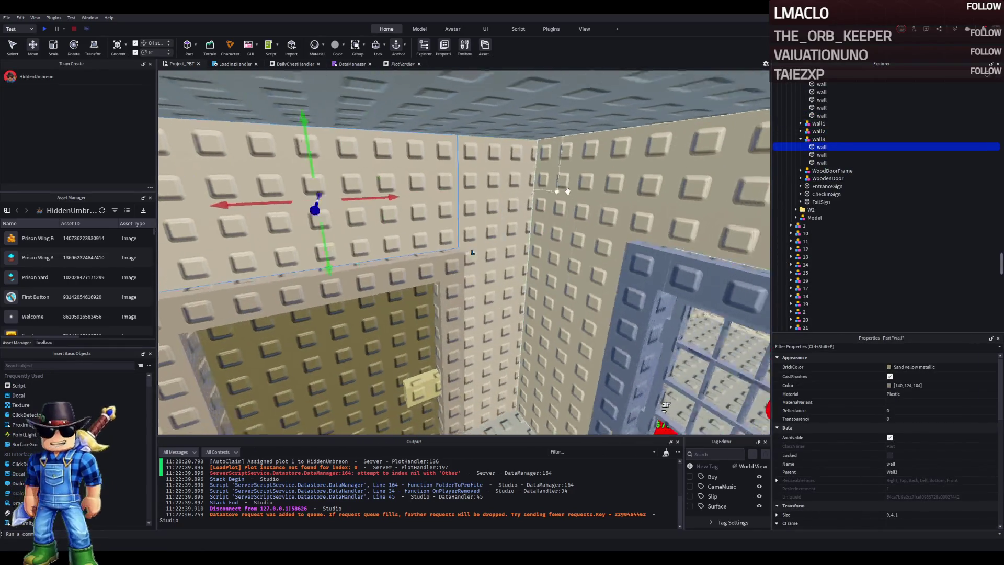
pyautogui.press('d')
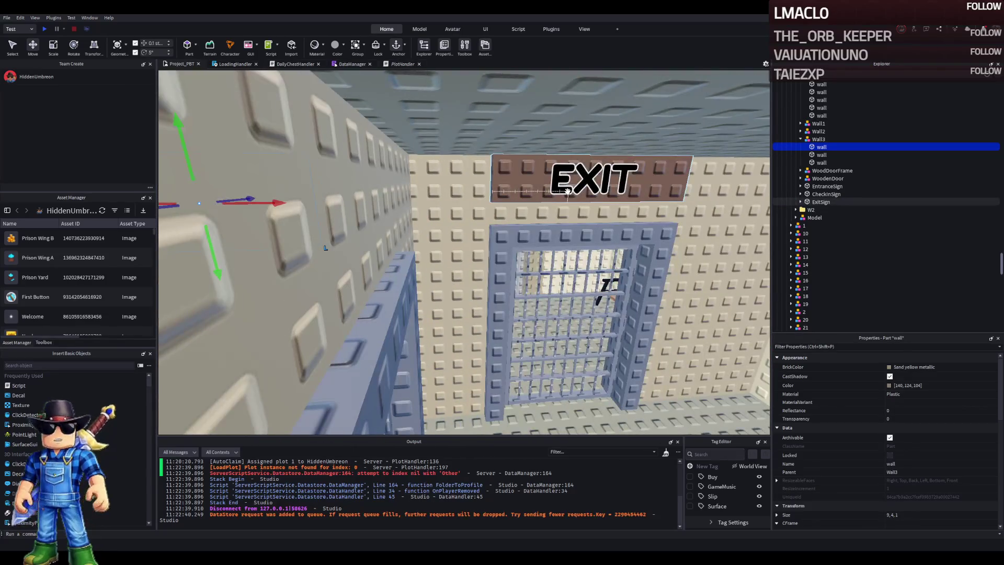
pyautogui.click(513, 225)
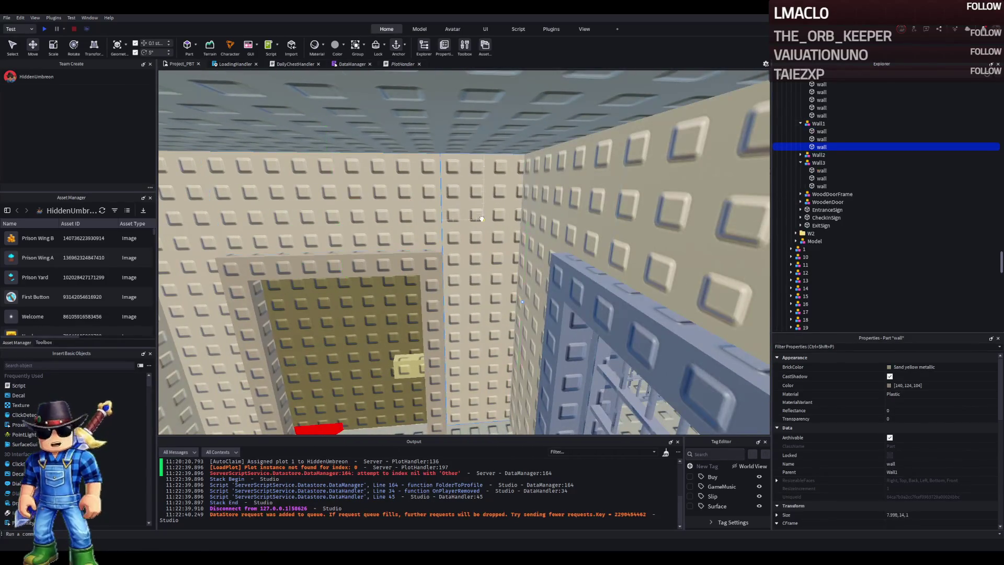
pyautogui.press('f')
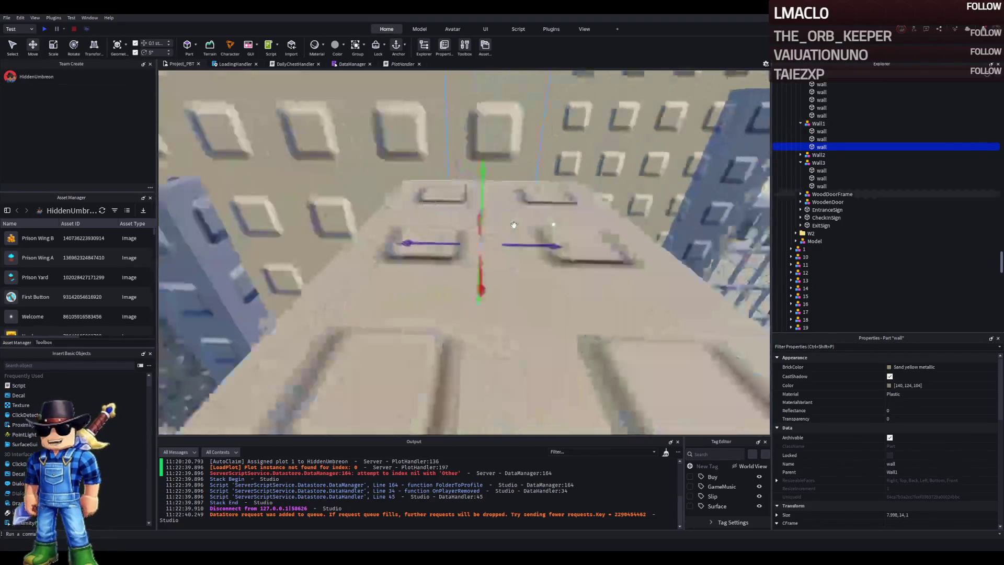
pyautogui.press('s')
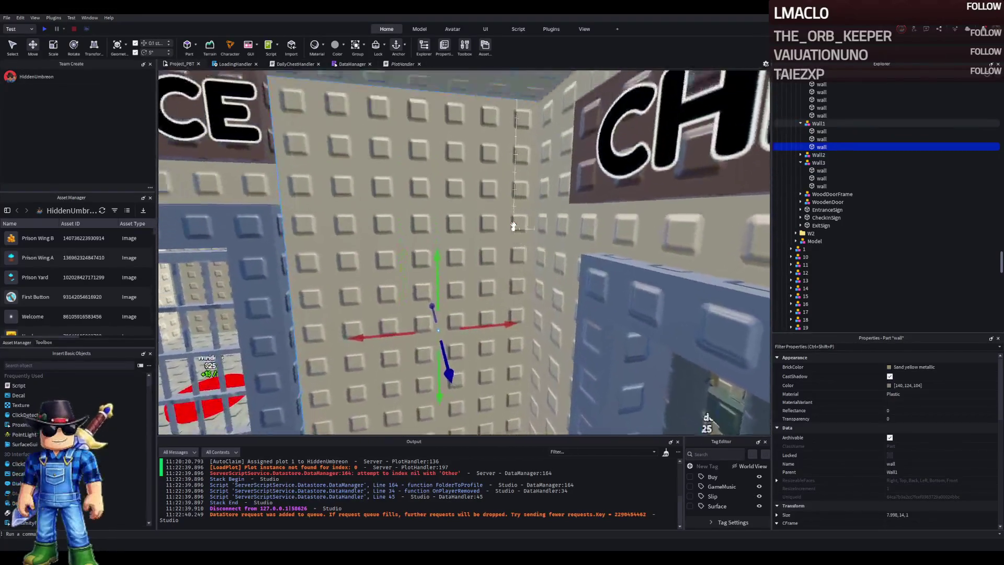
pyautogui.press('w')
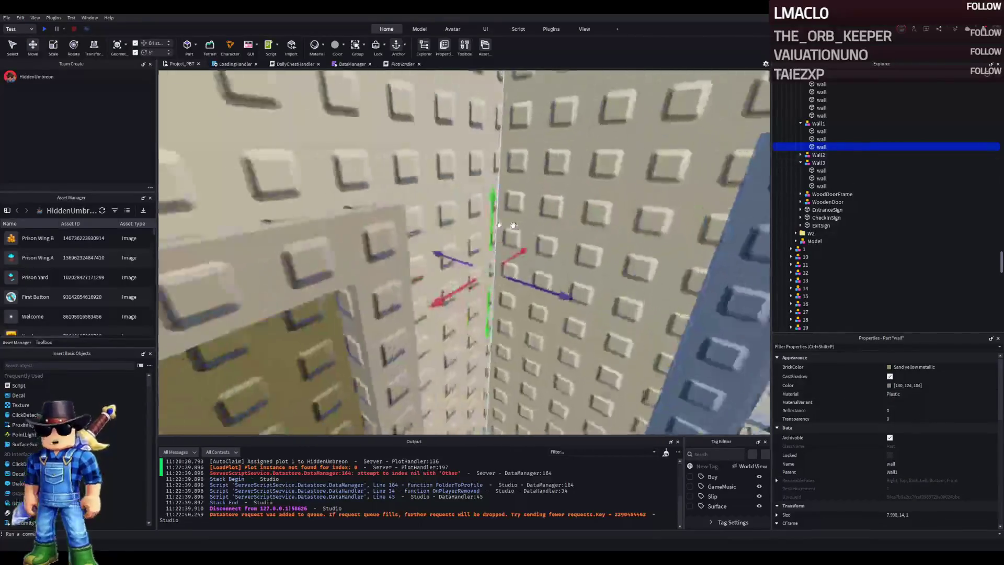
pyautogui.press('s')
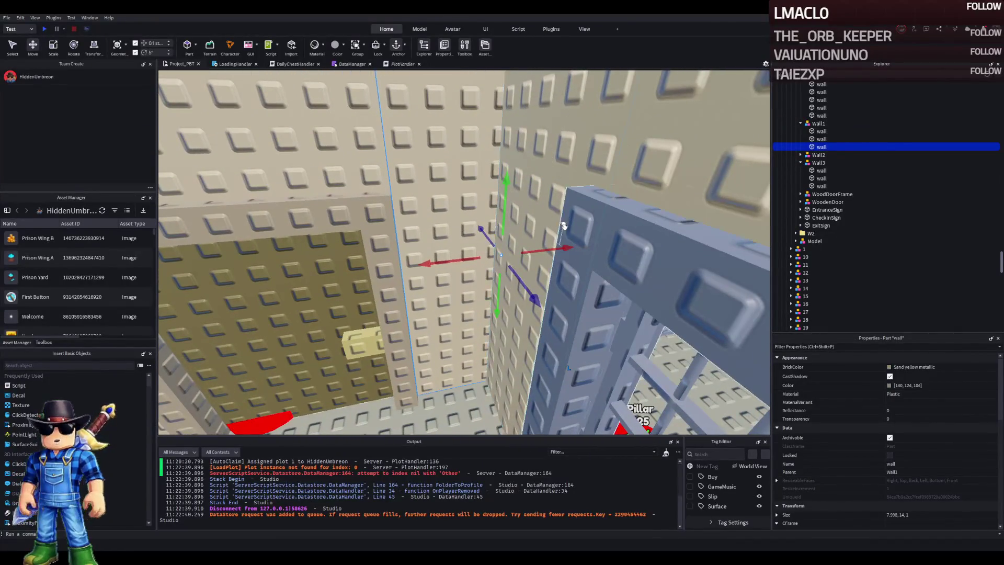
pyautogui.hotkey('ctrl', 'd')
pyautogui.hotkey('ctrl', '3')
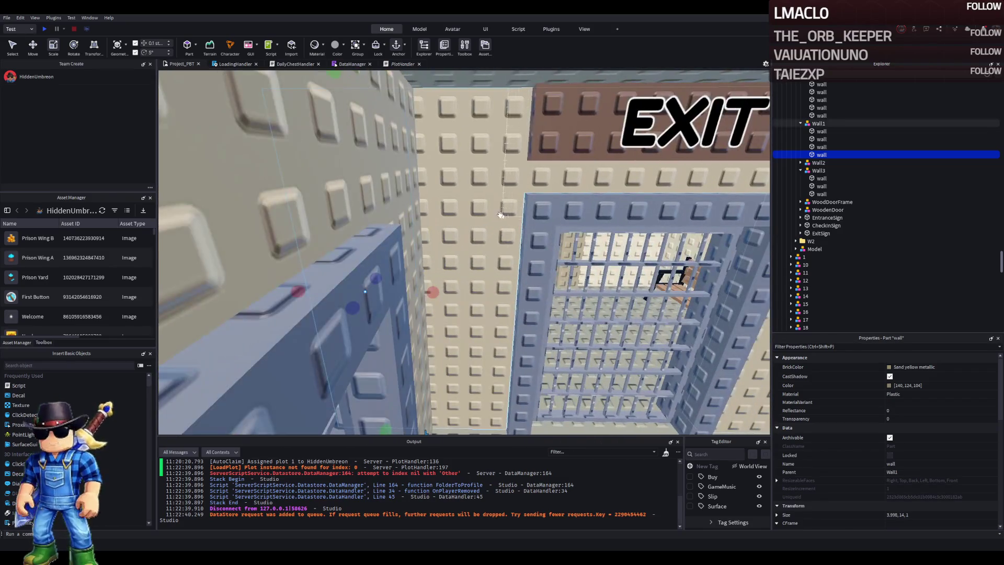
pyautogui.click(480, 213)
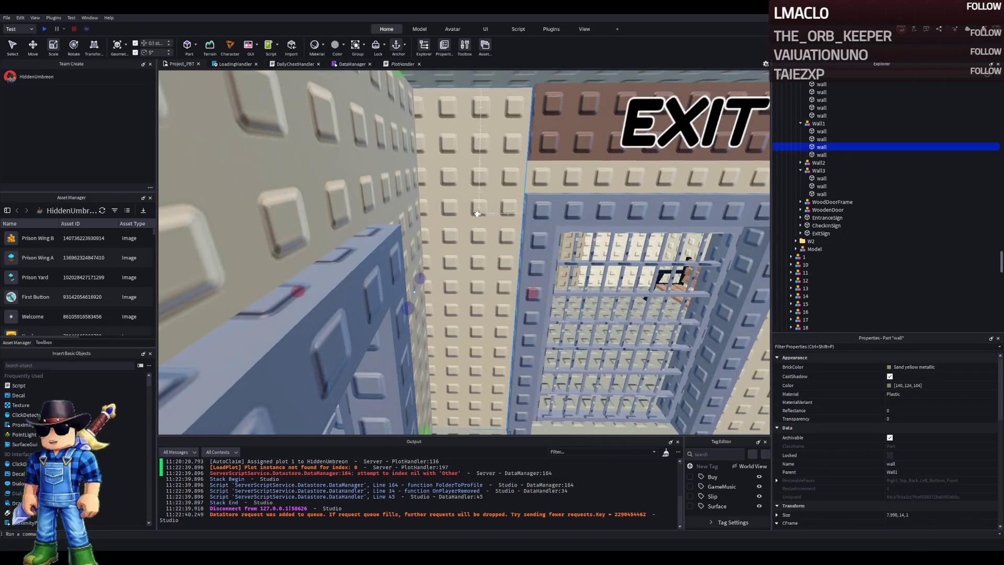
pyautogui.moveTo(296, 289); pyautogui.dragTo(342, 292)
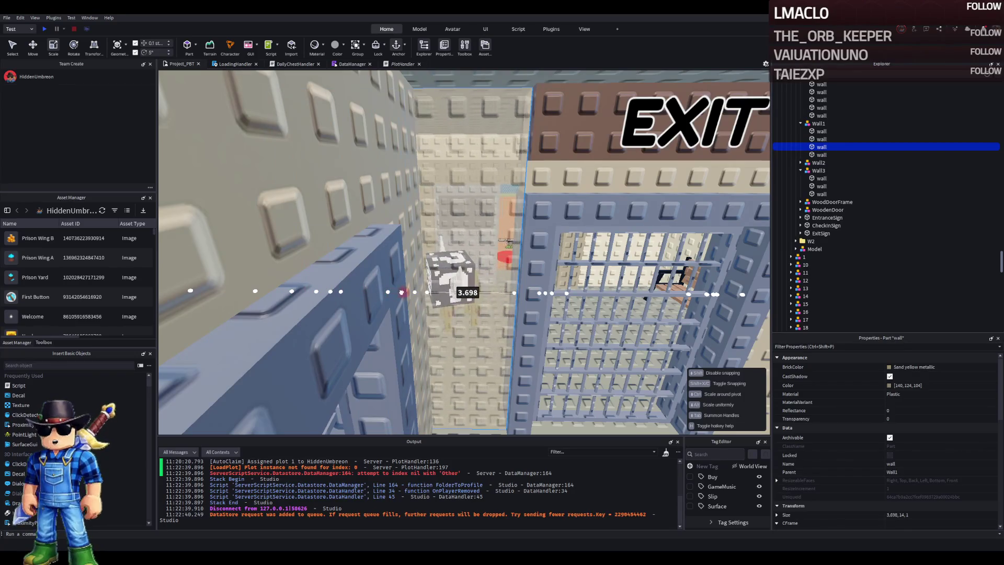
pyautogui.moveTo(416, 291)
pyautogui.mouseDown()
pyautogui.moveTo(497, 352)
pyautogui.moveTo(336, 359)
pyautogui.moveTo(455, 288)
pyautogui.mouseUp()
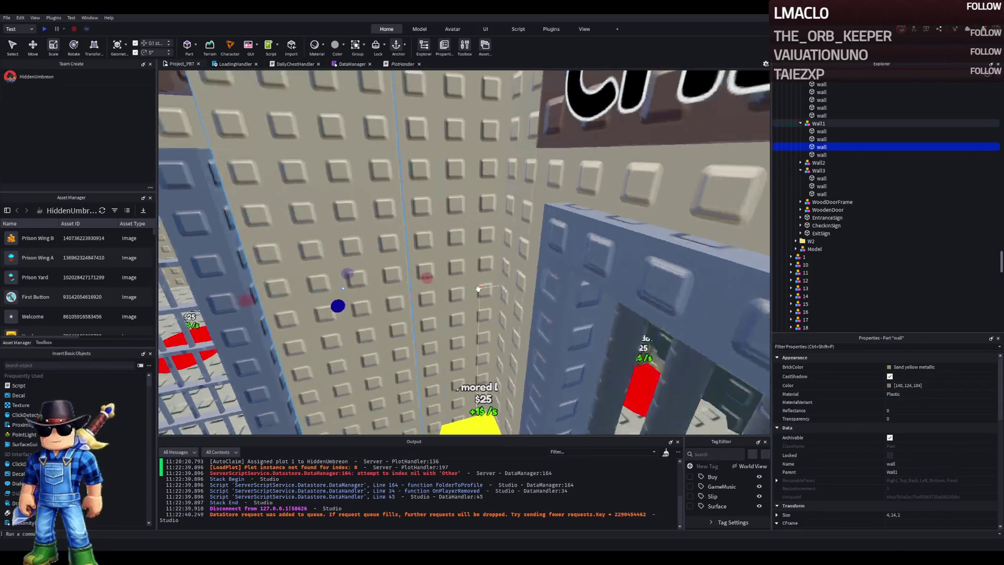
pyautogui.click(423, 279)
pyautogui.click(423, 278)
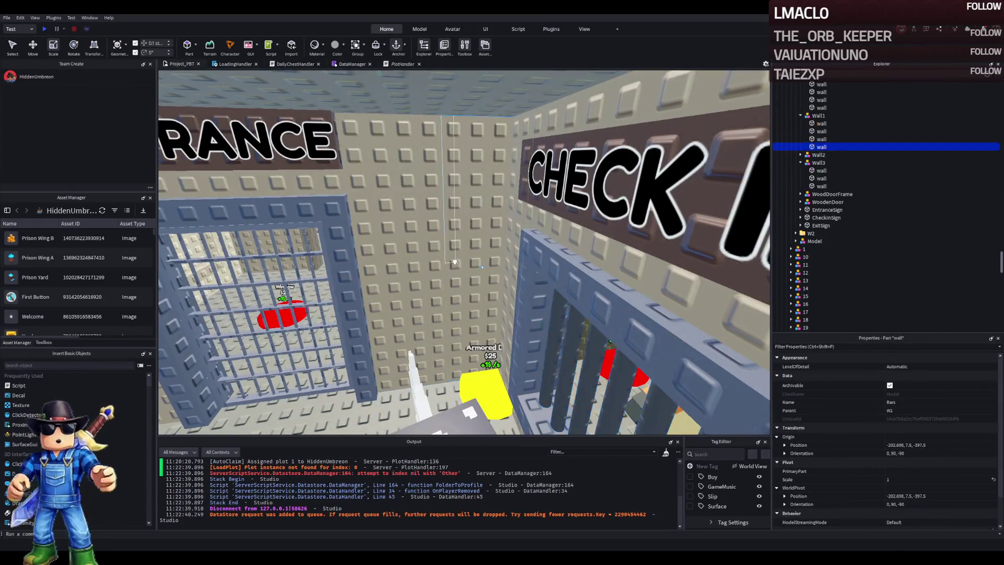
pyautogui.press('f')
pyautogui.click(821, 139)
pyautogui.press('f')
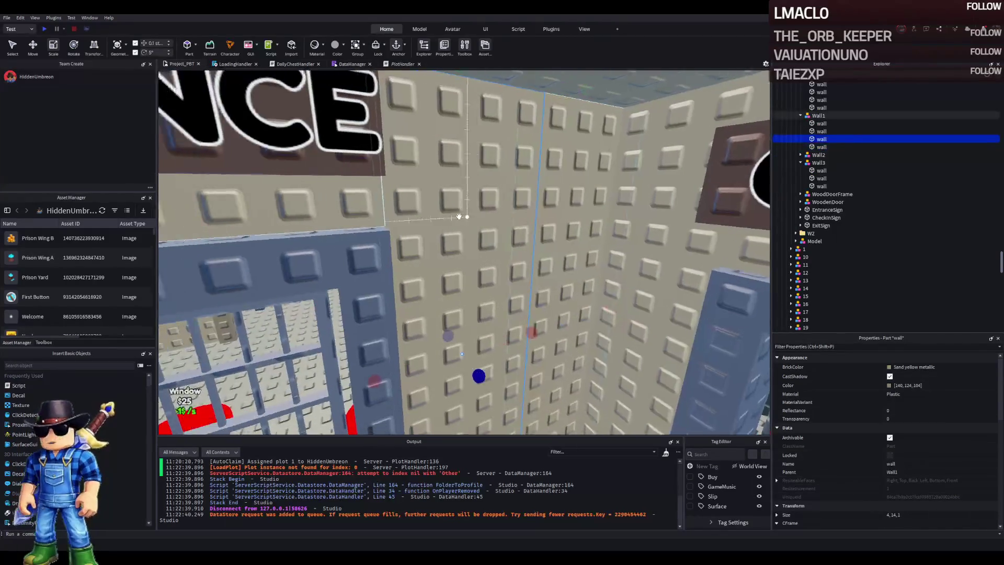
pyautogui.keyDown('ctrl'); pyautogui.click(821, 131); pyautogui.keyUp('ctrl')
pyautogui.click(819, 116)
pyautogui.press('f')
pyautogui.moveTo(458, 327)
pyautogui.mouseDown()
pyautogui.moveTo(460, 298)
pyautogui.moveTo(535, 313)
pyautogui.mouseUp()
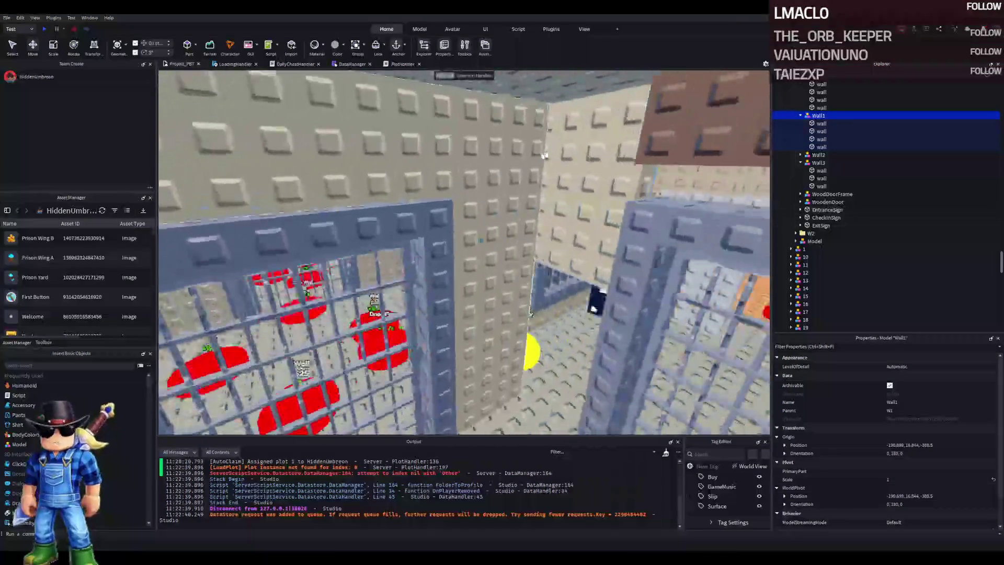
pyautogui.press('w')
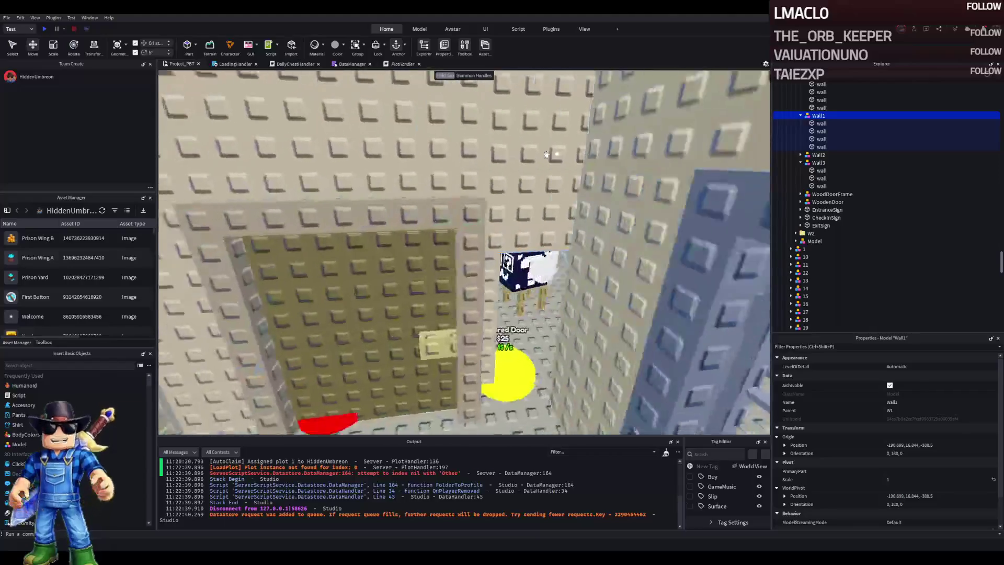
pyautogui.click(523, 157)
pyautogui.keyDown('ctrl'); pyautogui.click(340, 162); pyautogui.keyUp('ctrl')
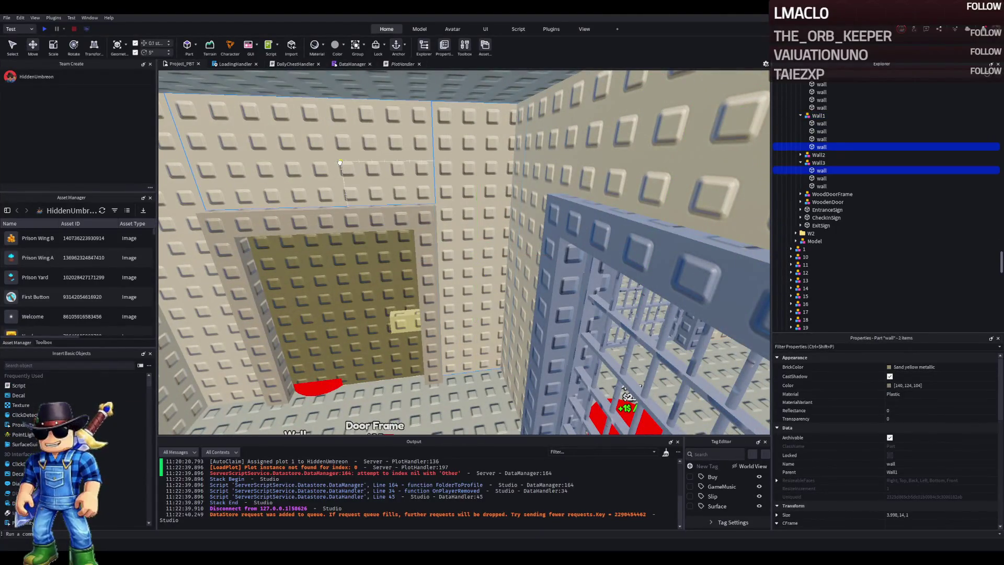
pyautogui.keyDown('ctrl'); pyautogui.click(340, 162); pyautogui.keyUp('ctrl')
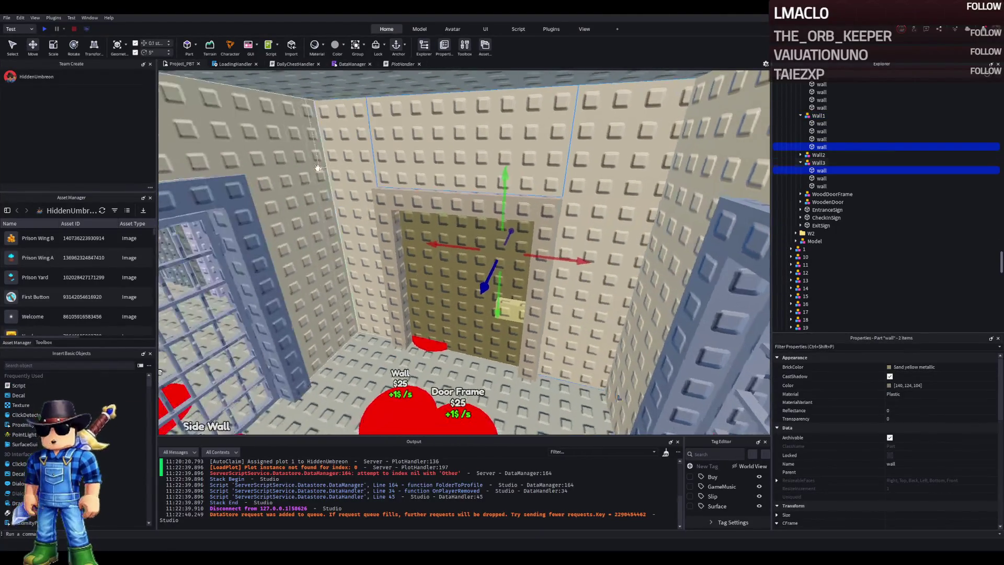
pyautogui.click(818, 163)
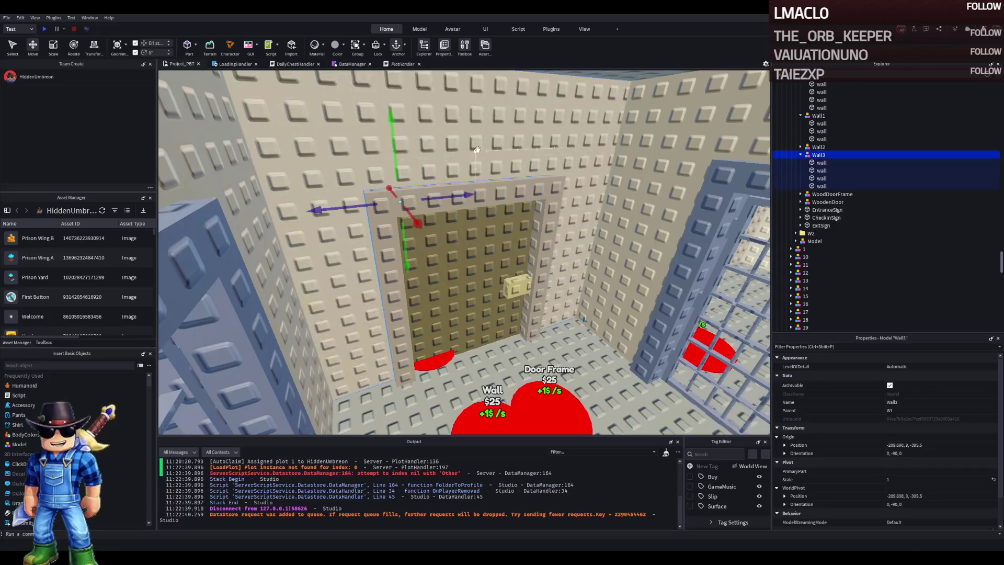
pyautogui.press('d')
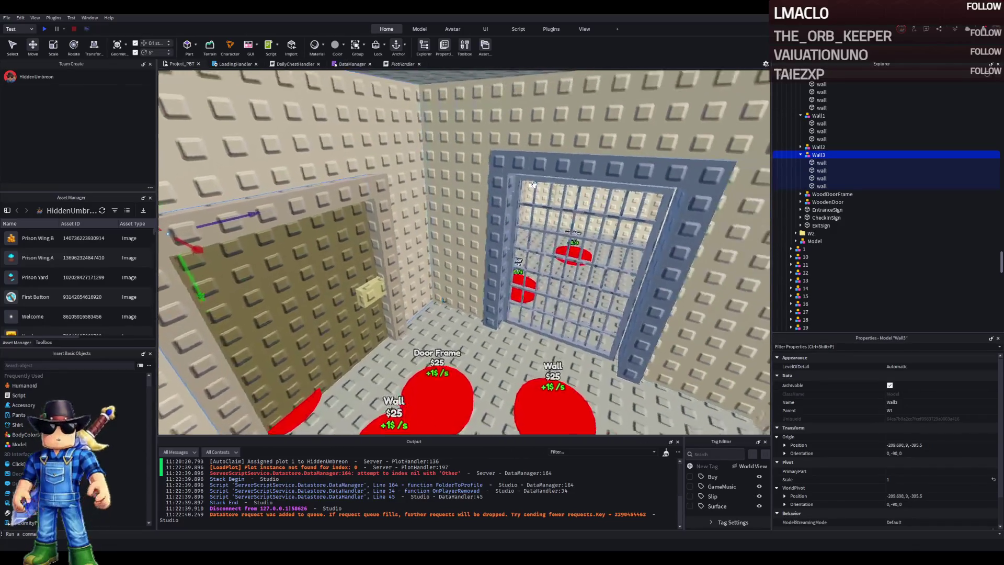
pyautogui.press('d')
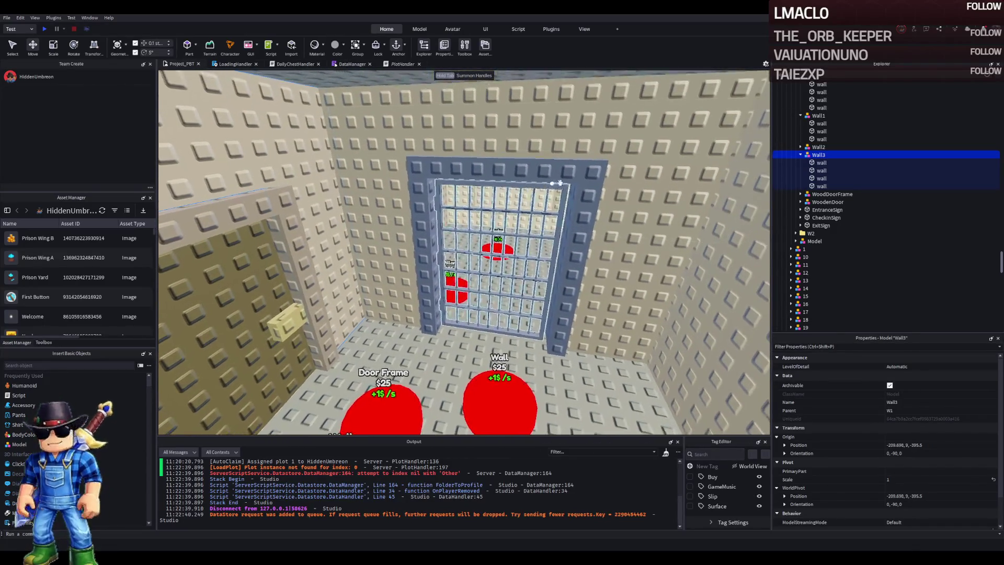
pyautogui.click(812, 163)
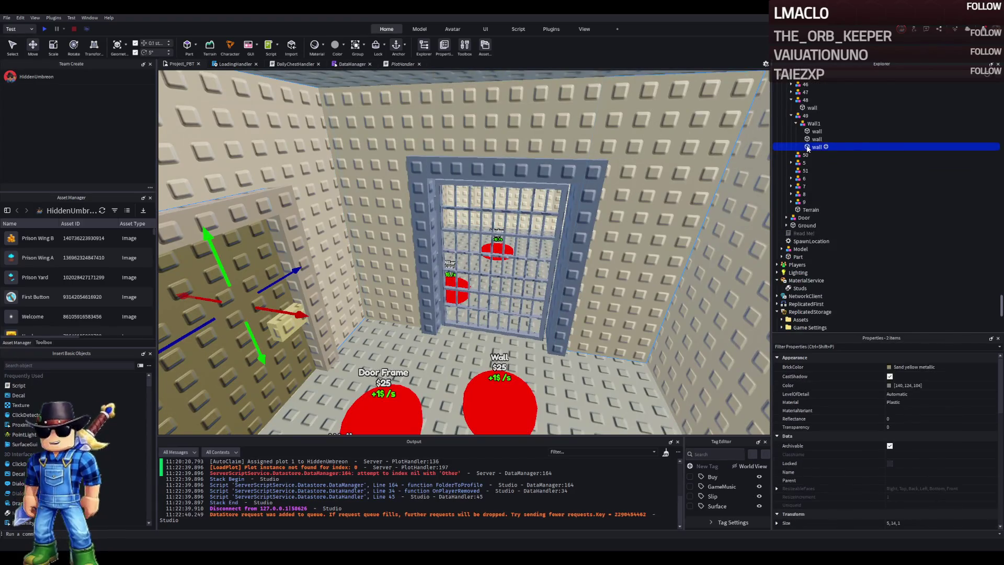
# - Group the chosen wall pieces into Wall3 and place it inside upgrade model 50
pyautogui.hotkey('ctrl', 'g')
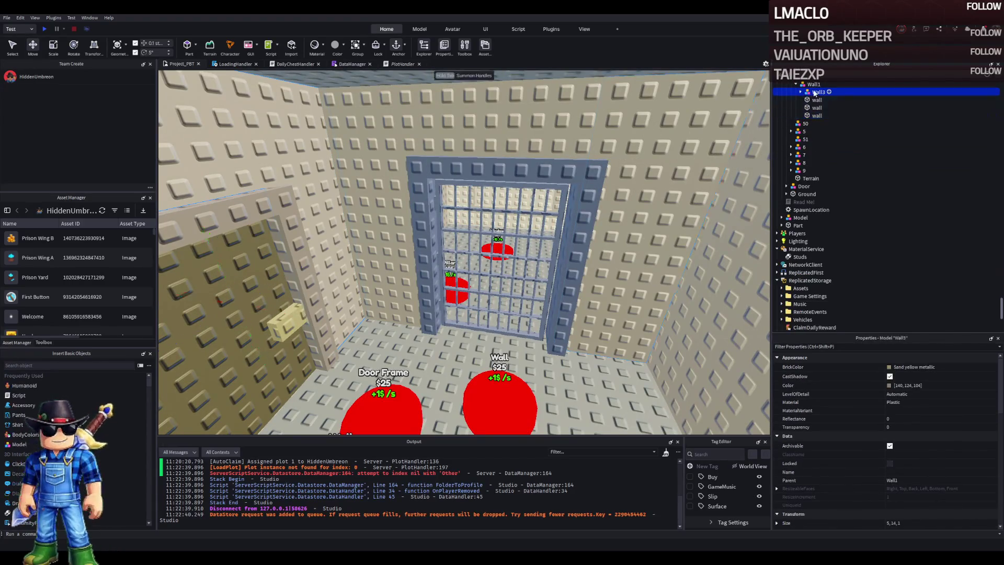
pyautogui.moveTo(821, 102); pyautogui.dragTo(805, 126)
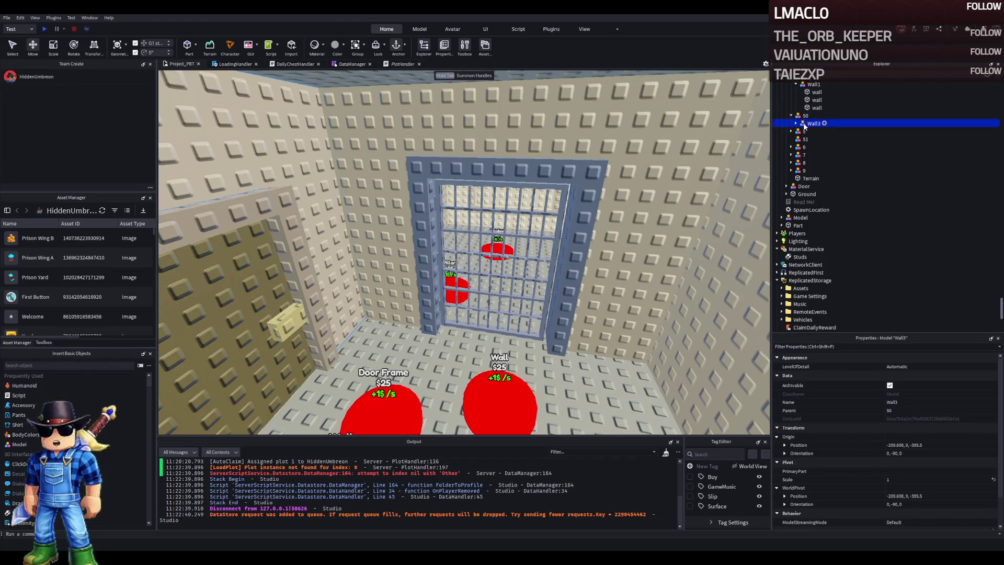
pyautogui.moveTo(523, 209)
pyautogui.mouseDown()
pyautogui.moveTo(589, 158)
pyautogui.moveTo(567, 167)
pyautogui.moveTo(402, 159)
pyautogui.moveTo(445, 166)
pyautogui.mouseUp()
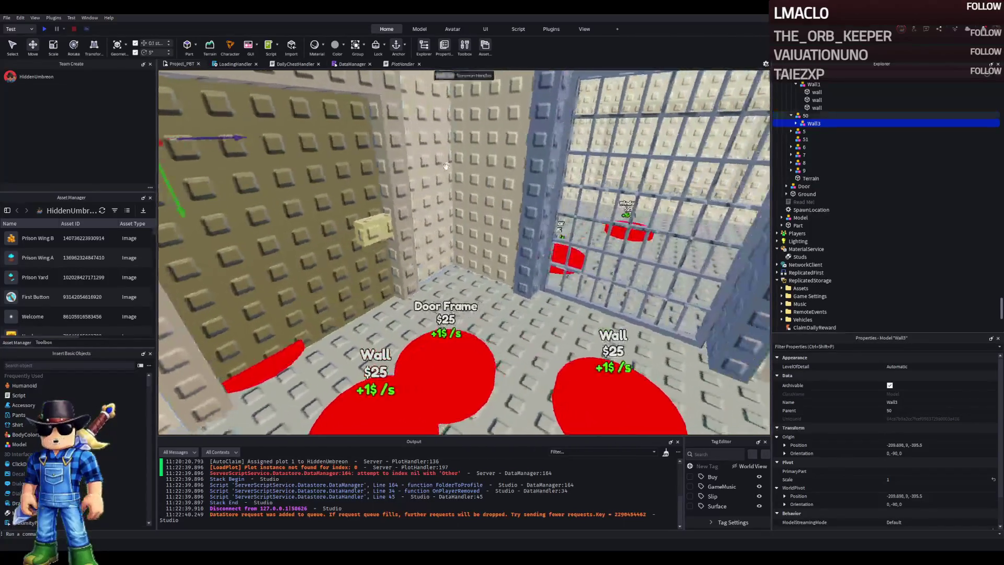
# - Frame upgrade model 51 and select the red button pad 50
pyautogui.click(804, 138)
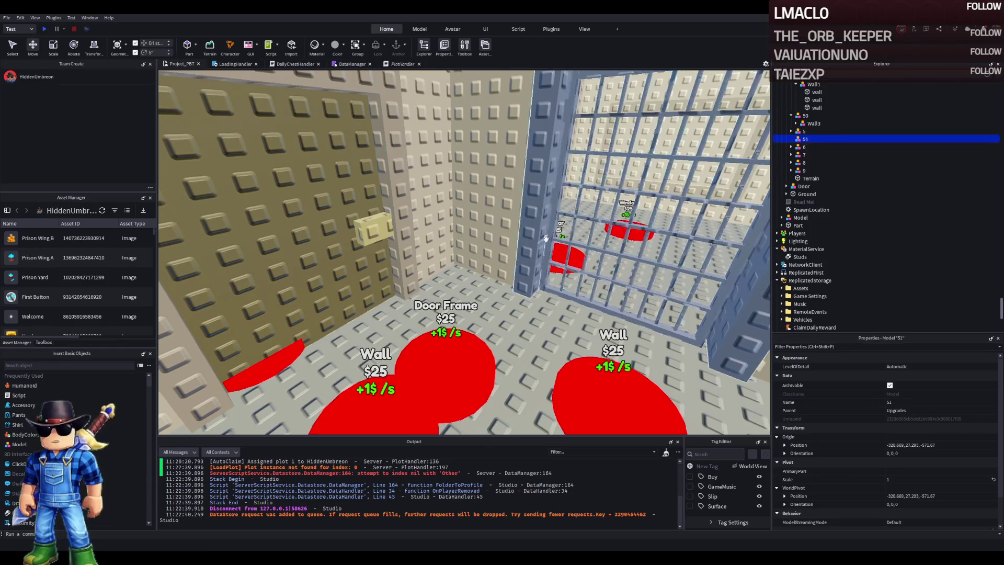
pyautogui.press('f')
pyautogui.click(445, 282)
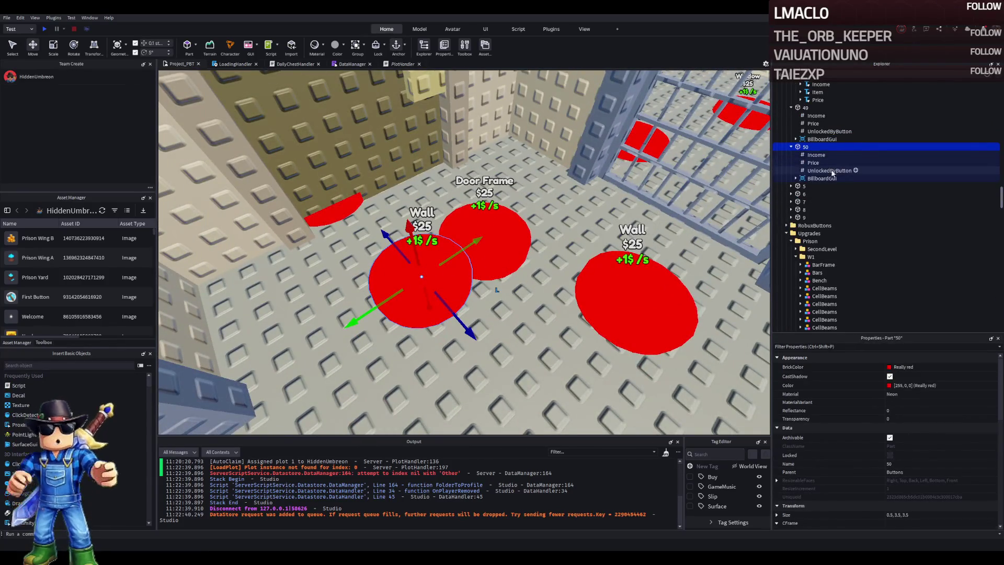
# - Duplicate red pad 50 into a new pad named 51 and check its Price of 375
pyautogui.hotkey('ctrl', 'd')
pyautogui.press('F2')
pyautogui.press('BackSpace')
pyautogui.write('1')
pyautogui.press('Return')
pyautogui.press('Right')
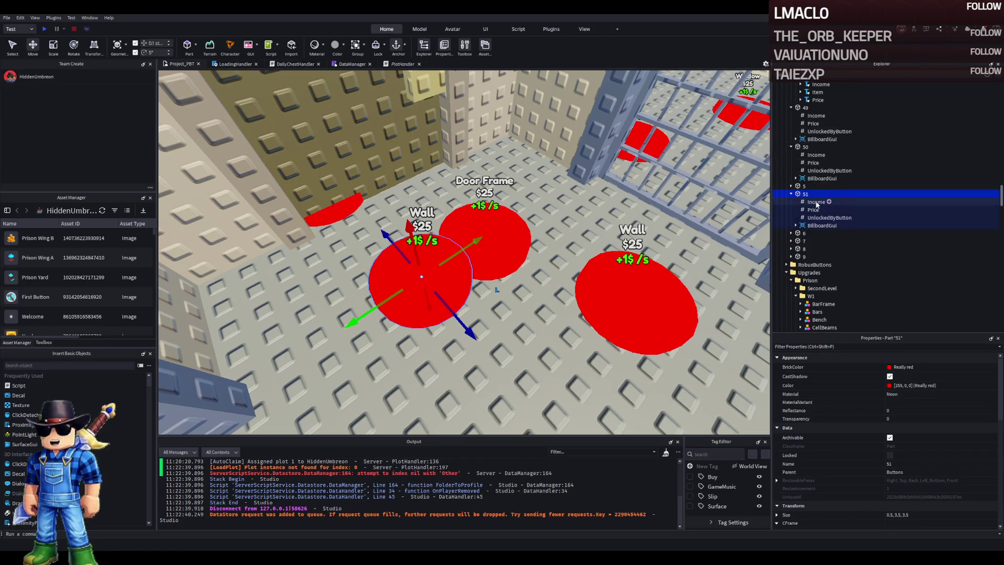
pyautogui.click(809, 210)
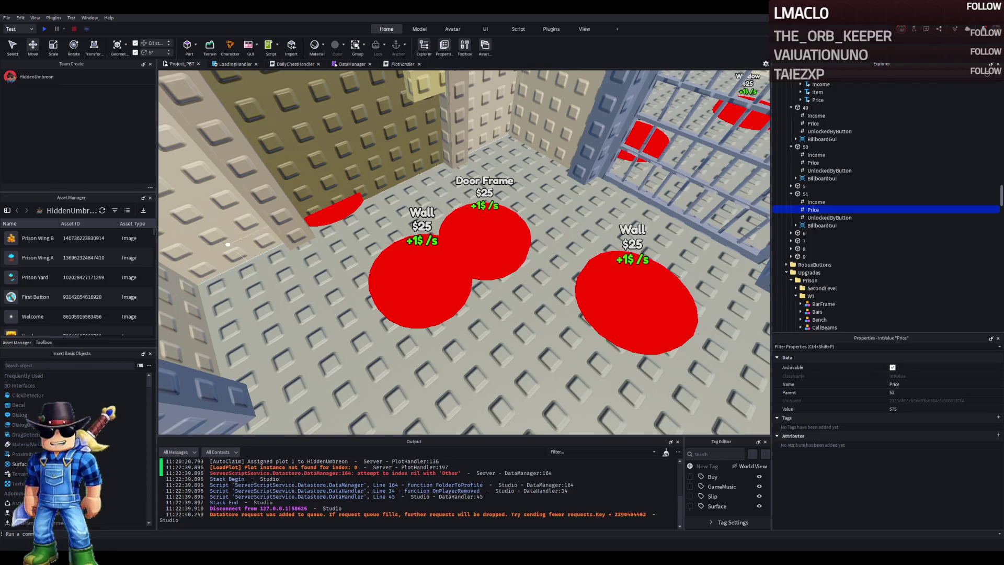
pyautogui.press('s')
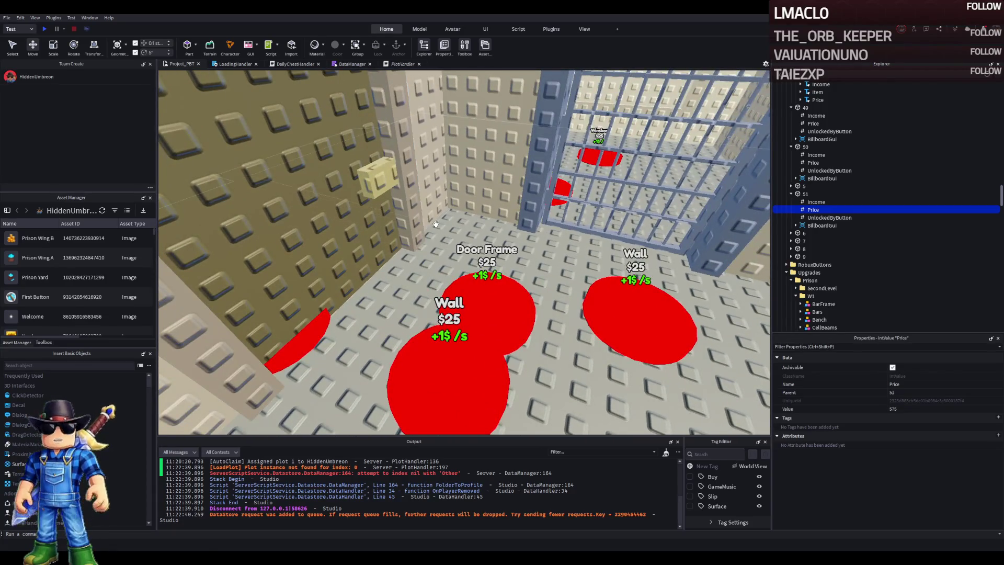
pyautogui.press('s')
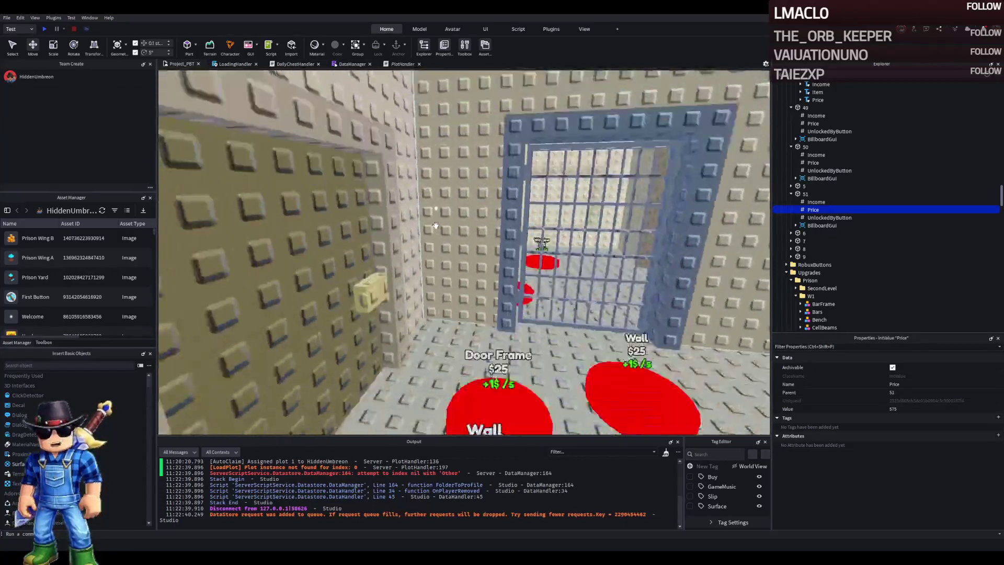
pyautogui.click(800, 194)
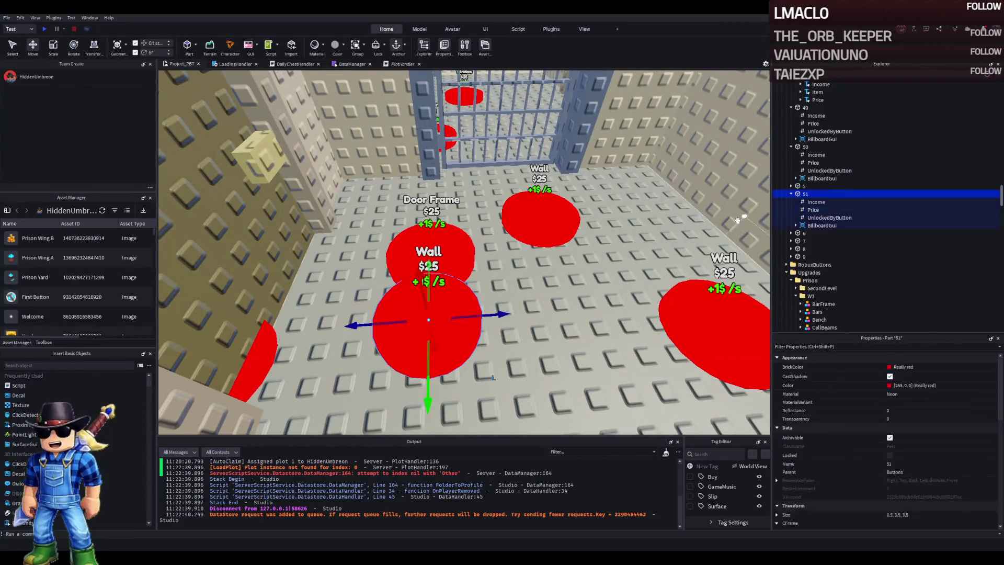
# - Slide pad 51 to a new floor spot and set its Income to 20
pyautogui.moveTo(484, 317)
pyautogui.mouseDown()
pyautogui.moveTo(460, 293)
pyautogui.moveTo(491, 334)
pyautogui.moveTo(486, 347)
pyautogui.moveTo(504, 359)
pyautogui.moveTo(493, 320)
pyautogui.moveTo(494, 328)
pyautogui.mouseUp()
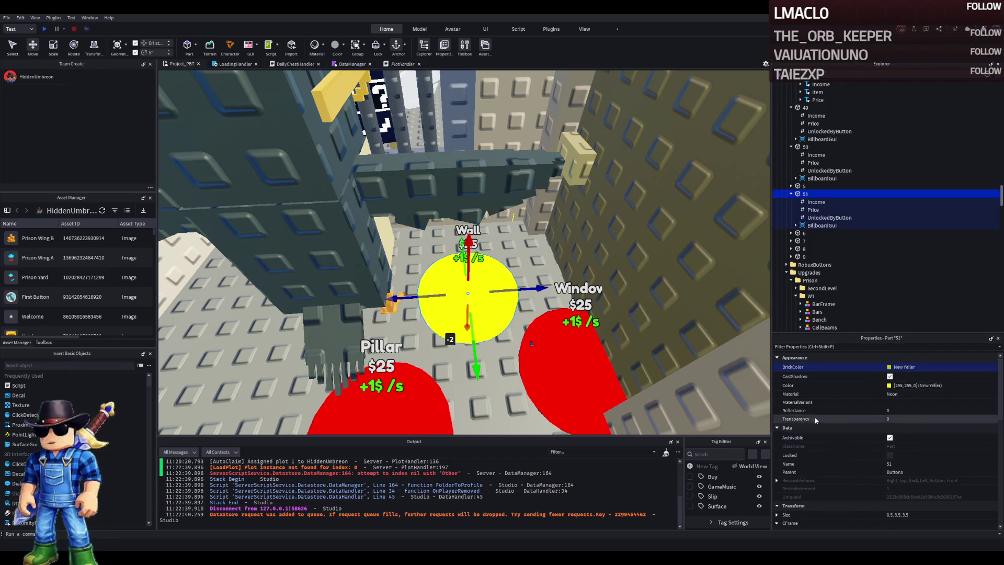
pyautogui.click(852, 210)
pyautogui.click(816, 202)
pyautogui.click(899, 408)
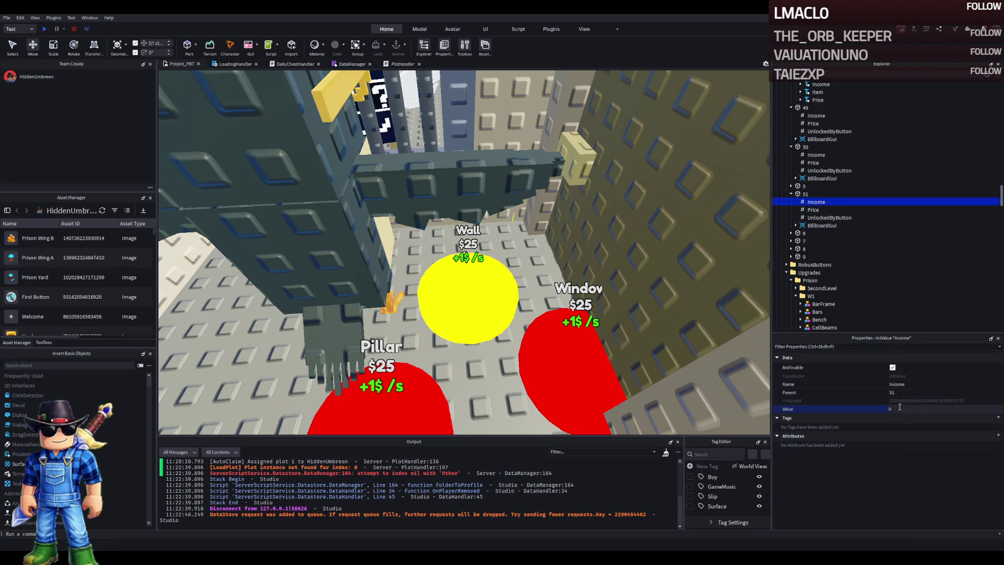
pyautogui.write('20')
pyautogui.press('Return')
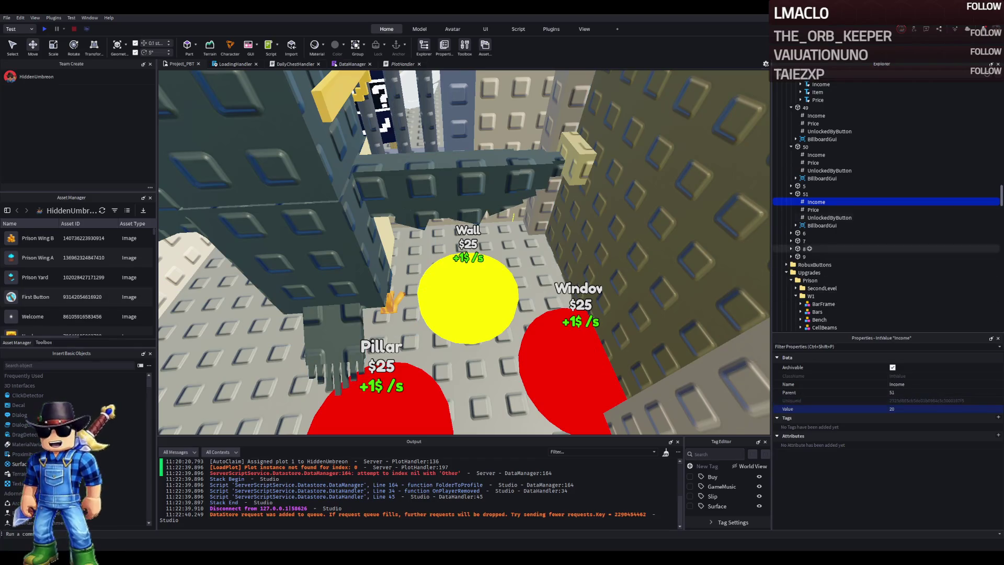
# - Review pad 51's values and set its Price to 650
pyautogui.click(805, 194)
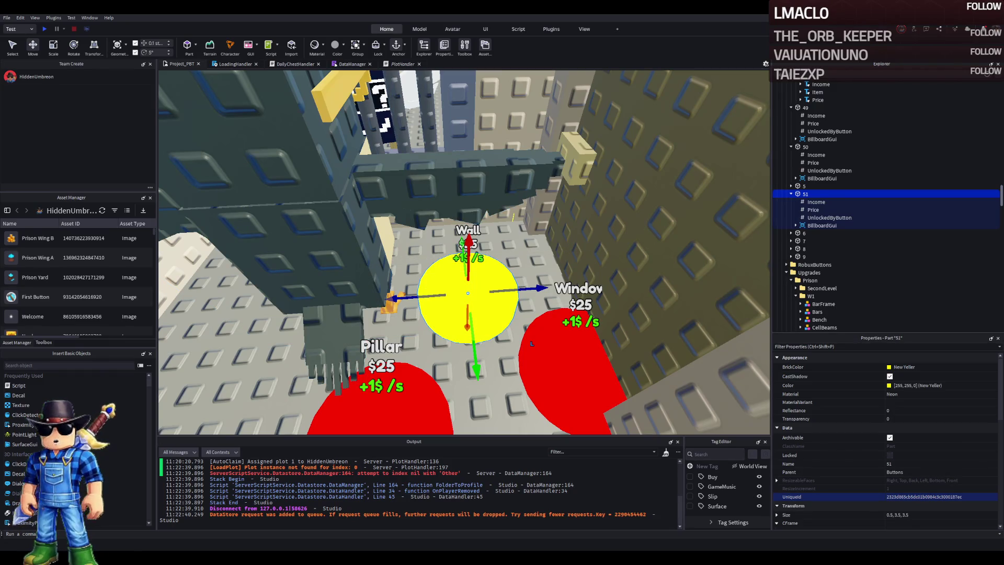
pyautogui.click(812, 210)
pyautogui.click(814, 202)
pyautogui.click(900, 409)
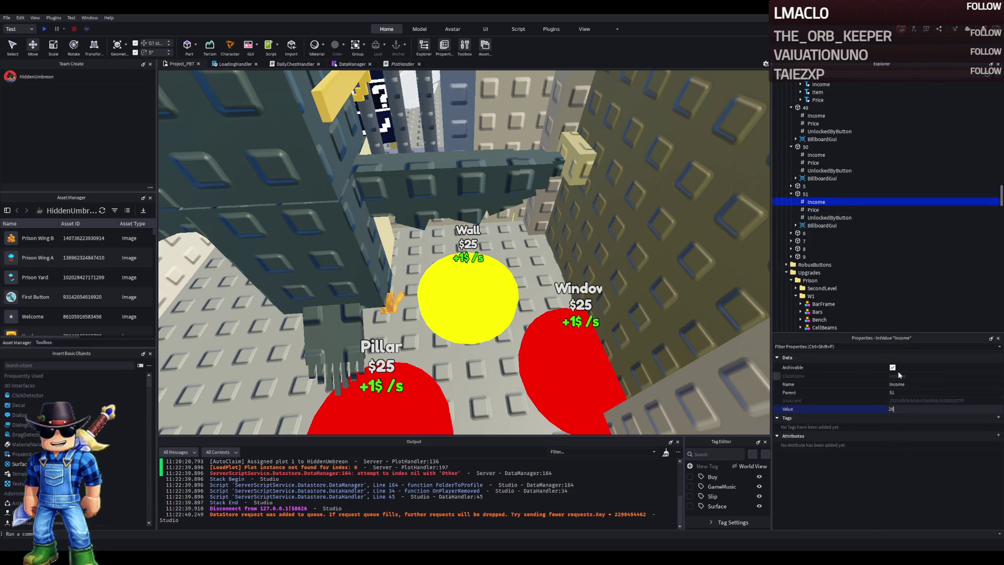
pyautogui.click(804, 194)
pyautogui.click(823, 218)
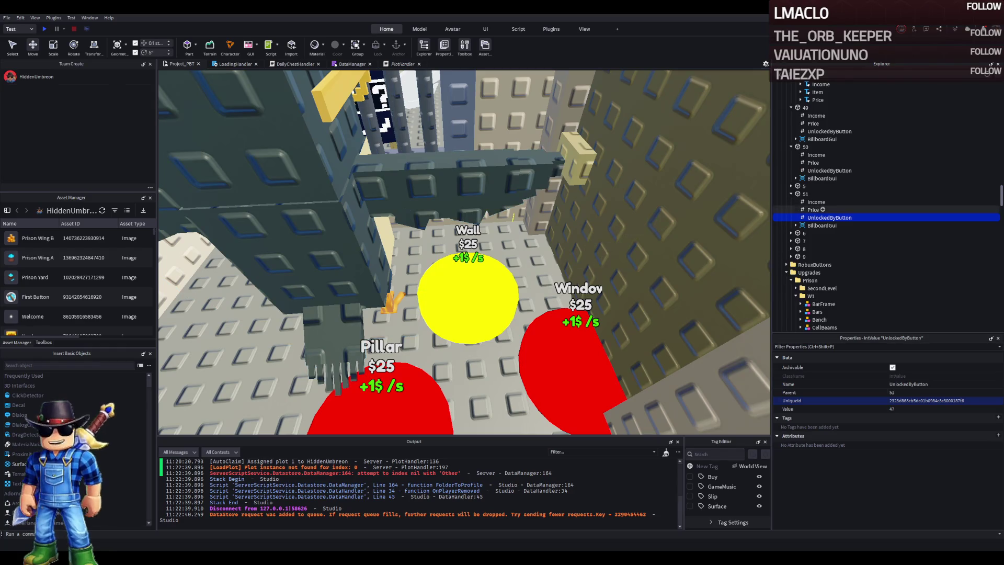
pyautogui.click(813, 209)
pyautogui.click(910, 409)
pyautogui.write('650')
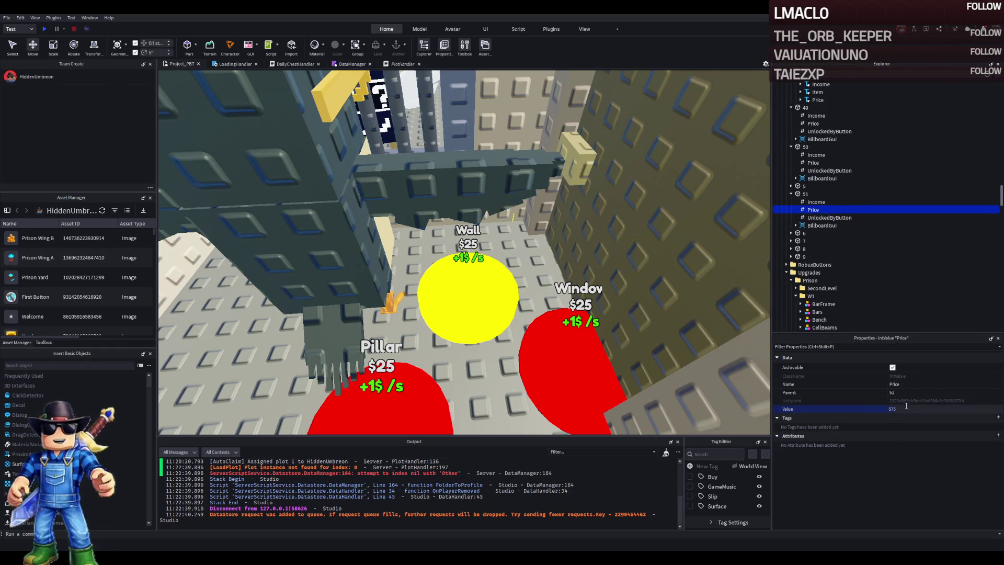
# - Add a new folder under pad 51 and move the UnlockedByButton value into it
pyautogui.click(803, 194)
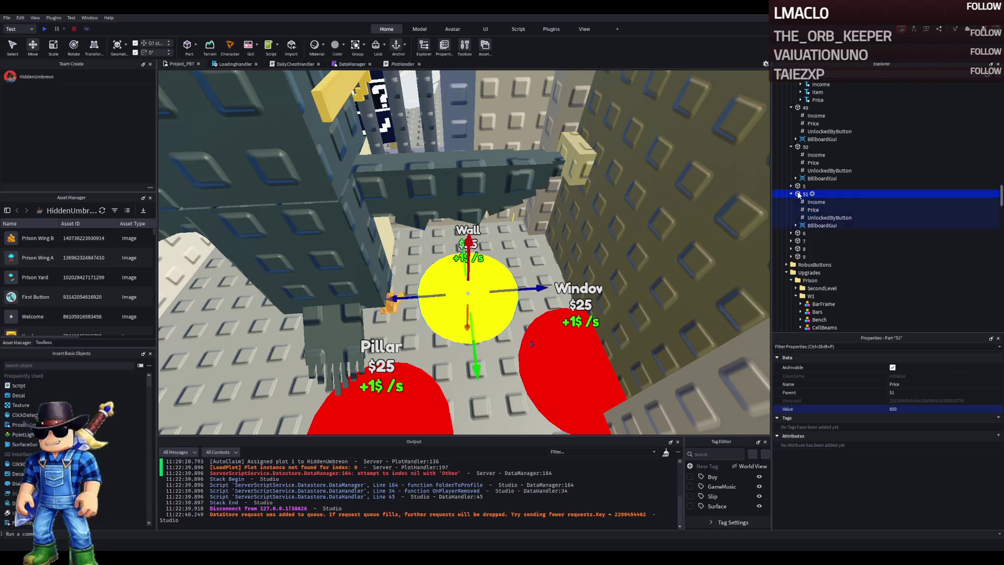
pyautogui.click(819, 218)
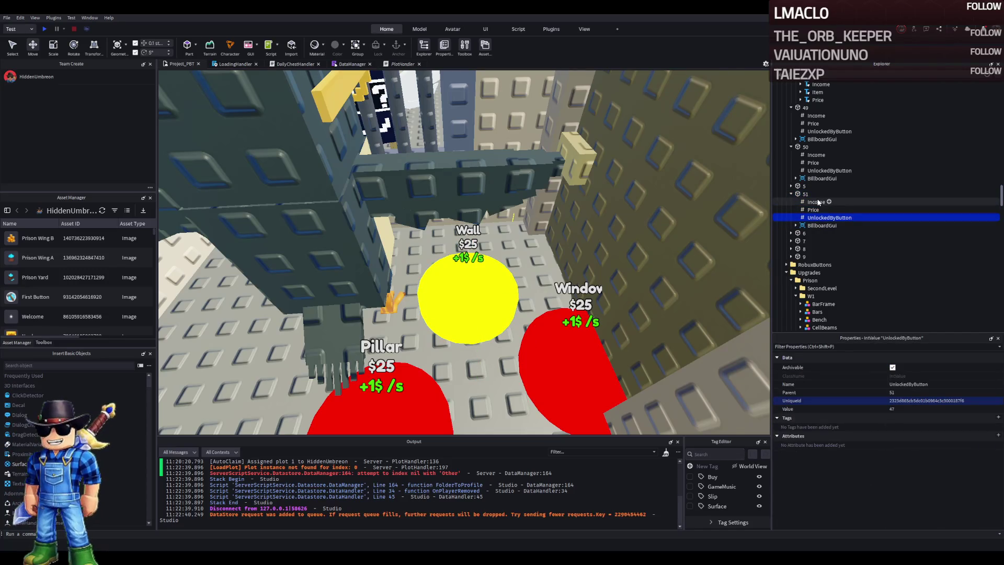
pyautogui.click(810, 197)
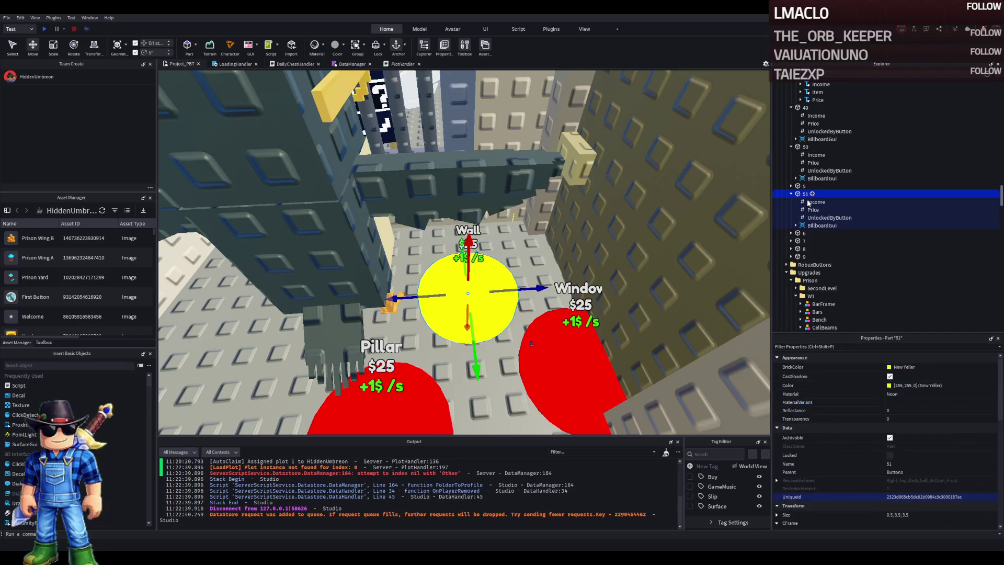
pyautogui.hotkey('ctrl', 'shift', 'f')
pyautogui.moveTo(828, 225); pyautogui.dragTo(810, 202)
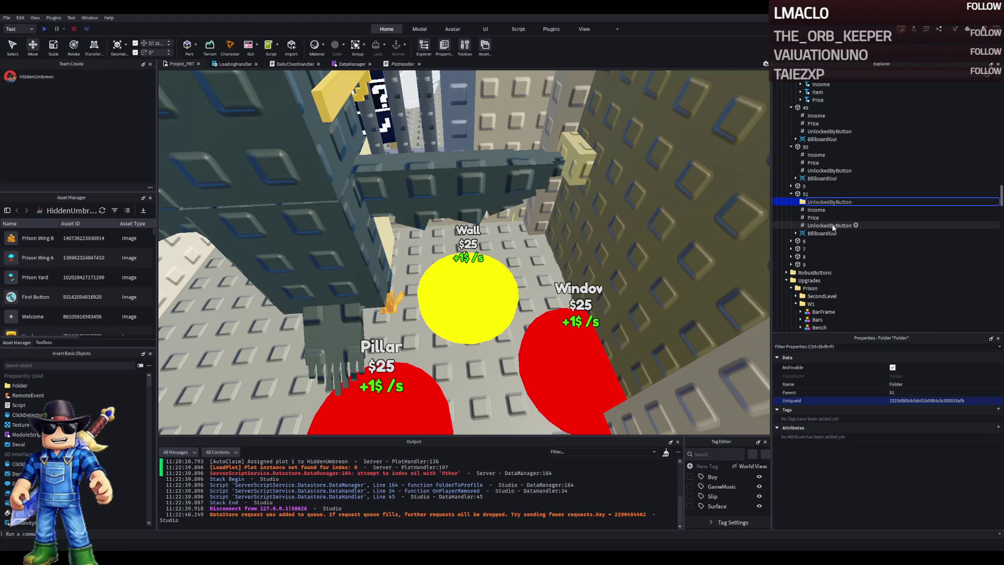
# - Rename the moved entry Value, duplicate it, and set the copy's number to 49
pyautogui.press('F2')
pyautogui.write('Value')
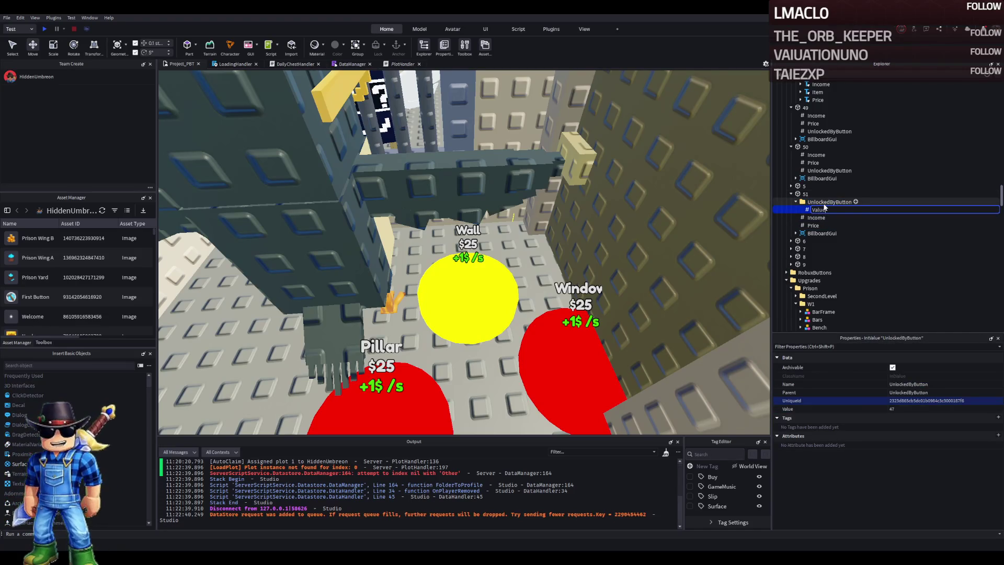
pyautogui.press('Return')
pyautogui.hotkey('ctrl', 'd')
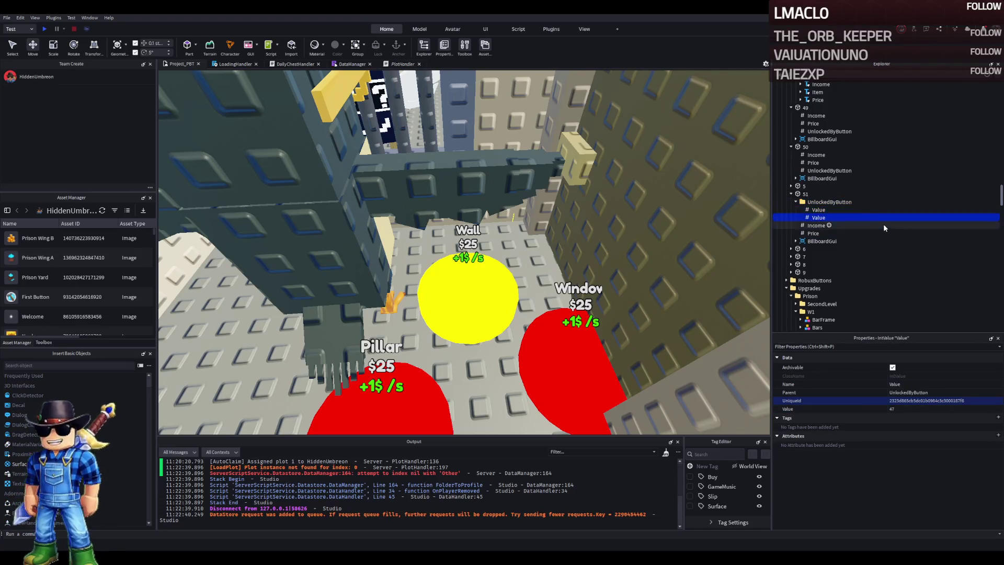
pyautogui.click(911, 409)
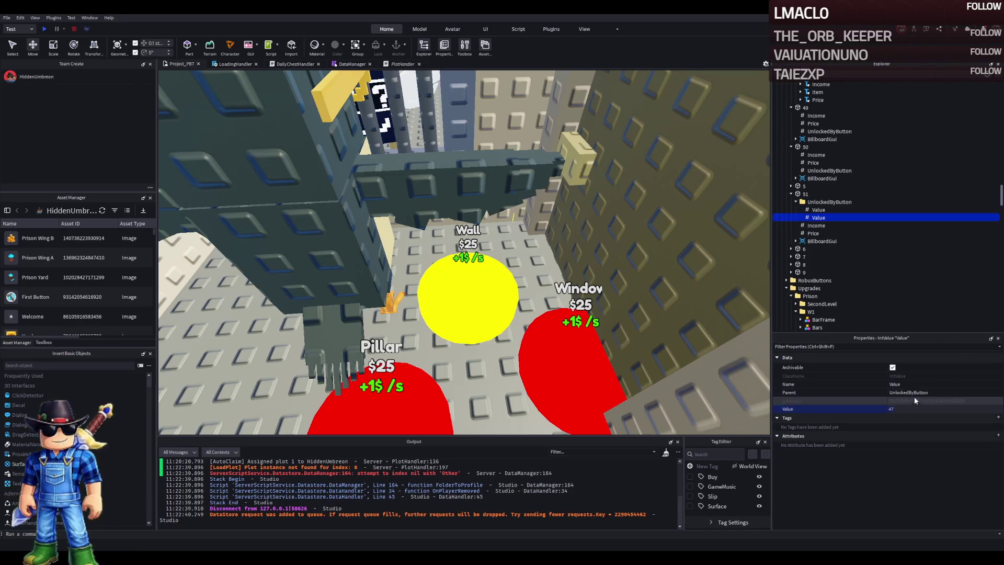
pyautogui.click(819, 210)
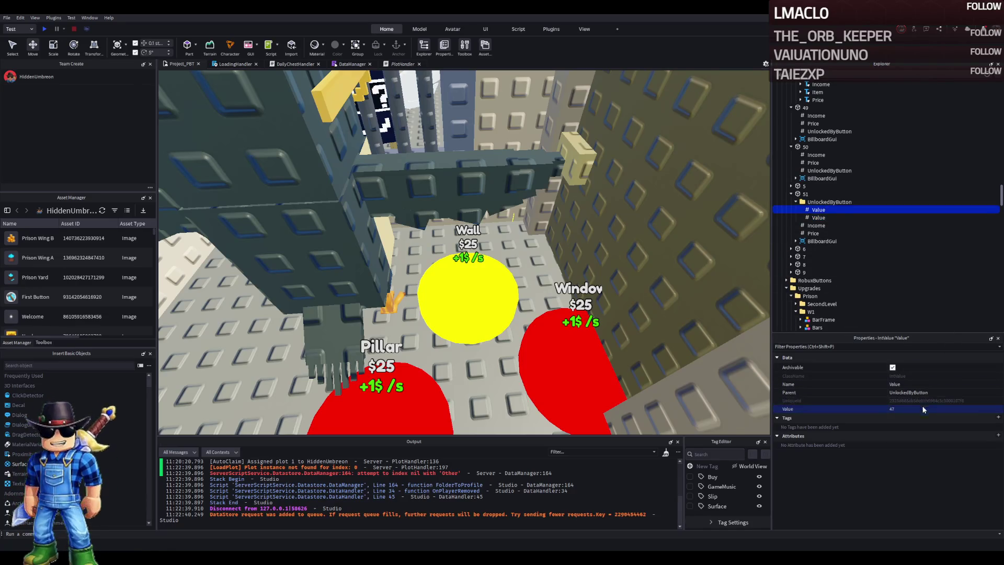
pyautogui.click(819, 217)
pyautogui.click(929, 409)
pyautogui.write('9')
pyautogui.press('Return')
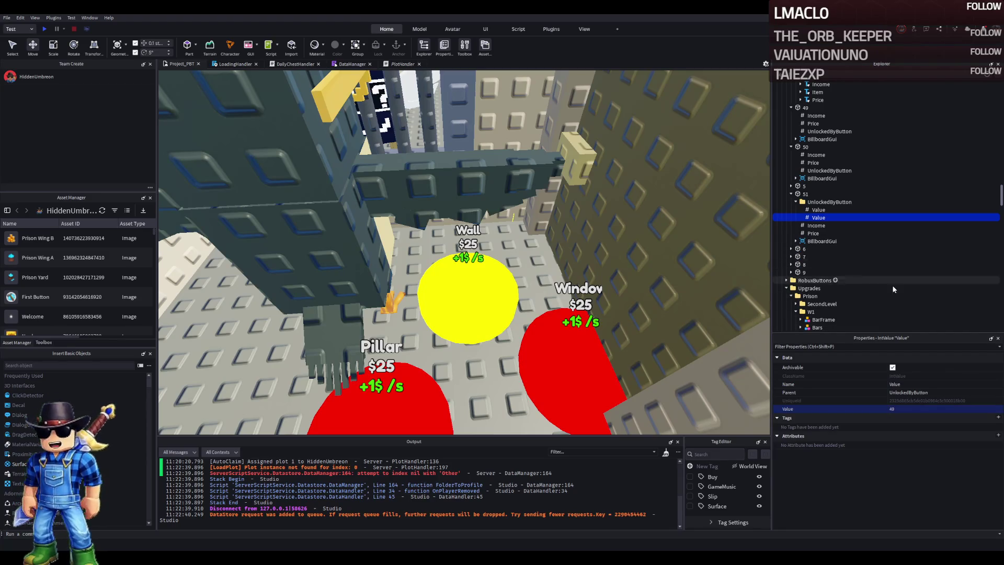
# - Duplicate the Value entry again, review Income and Price, and nudge the yellow Wall button toward the wall
pyautogui.hotkey('ctrl', 'd')
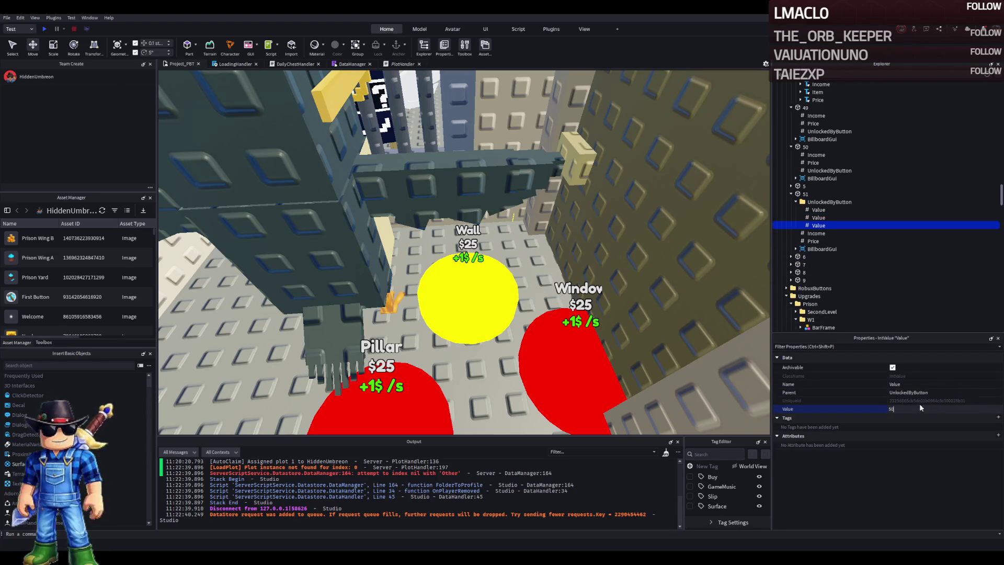
pyautogui.click(809, 234)
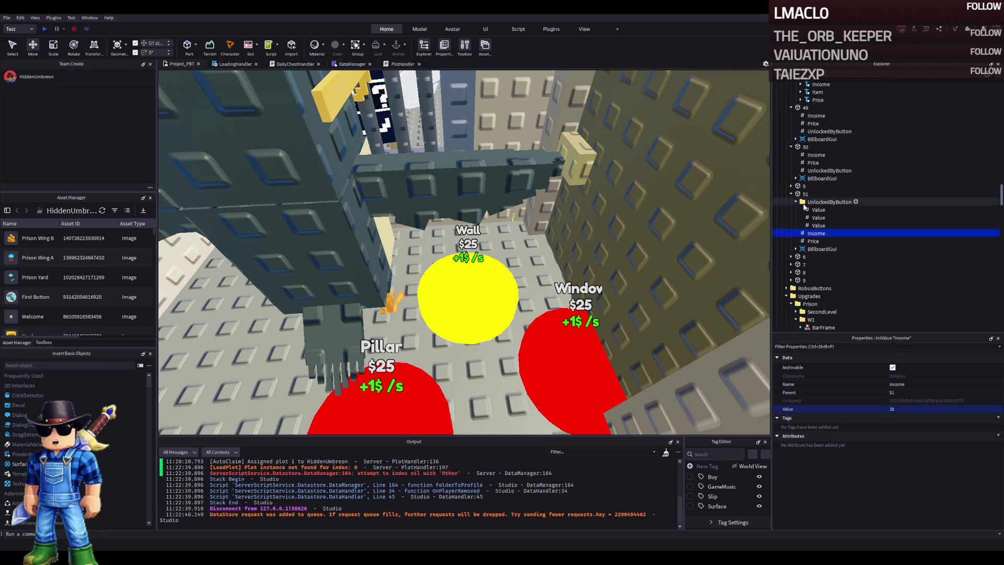
pyautogui.click(795, 202)
pyautogui.click(813, 217)
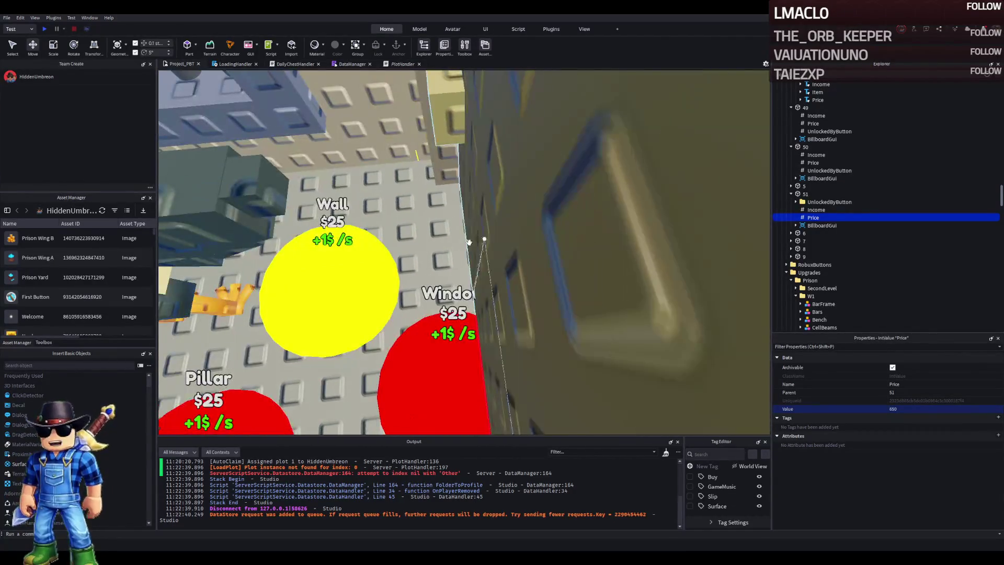
pyautogui.click(384, 285)
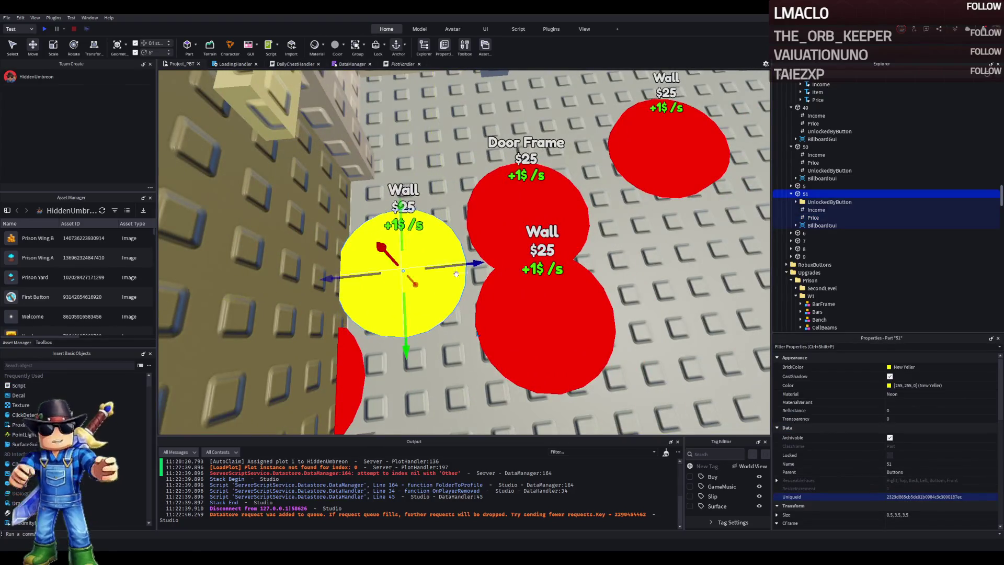
pyautogui.moveTo(455, 275)
pyautogui.mouseDown()
pyautogui.moveTo(355, 267)
pyautogui.moveTo(418, 293)
pyautogui.moveTo(486, 285)
pyautogui.moveTo(474, 262)
pyautogui.moveTo(464, 277)
pyautogui.mouseUp()
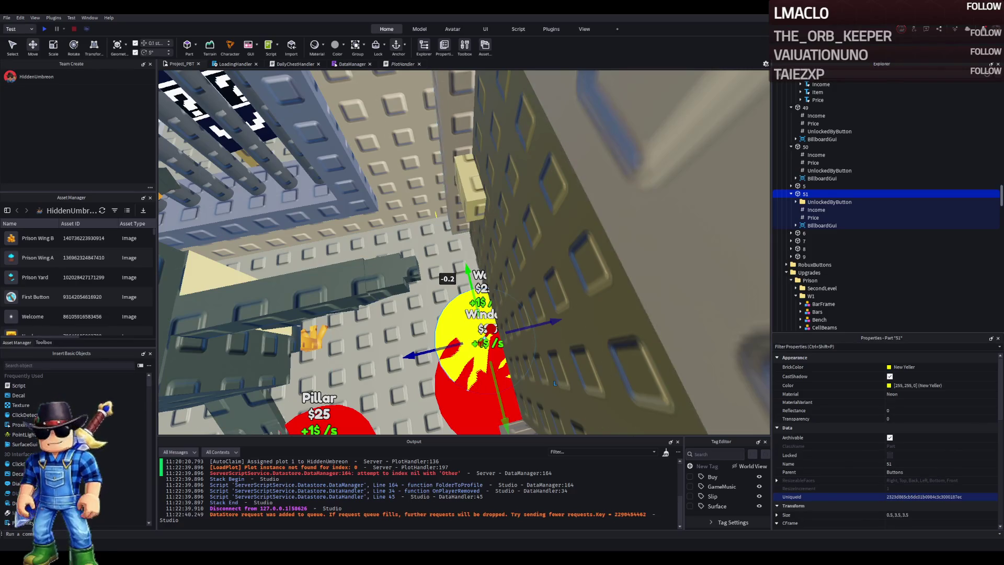
# - Frame one of the upgrade's wall pieces in the viewport
pyautogui.scroll(1, 511, 229)
pyautogui.scroll(-5, 511, 229)
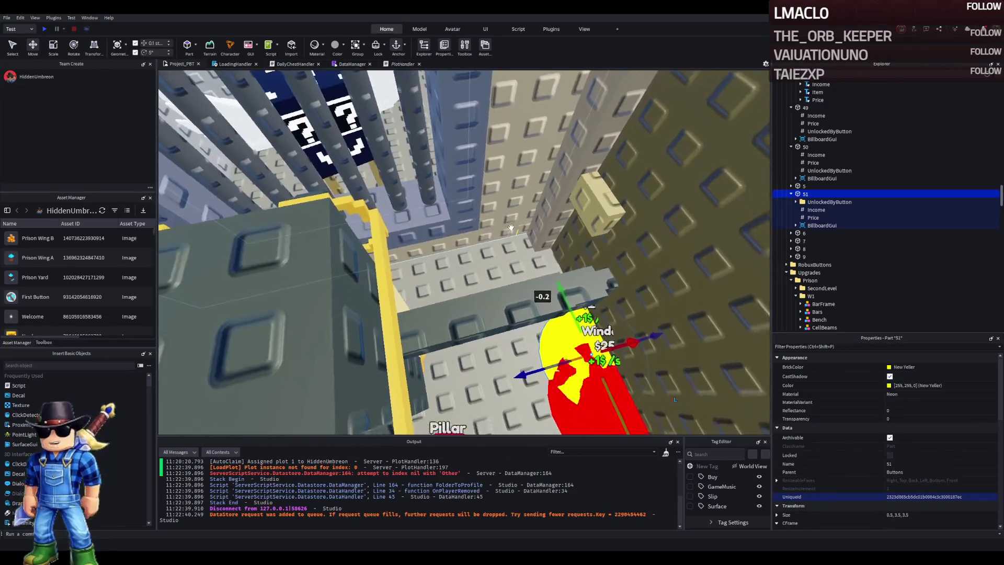
pyautogui.scroll(5, 511, 227)
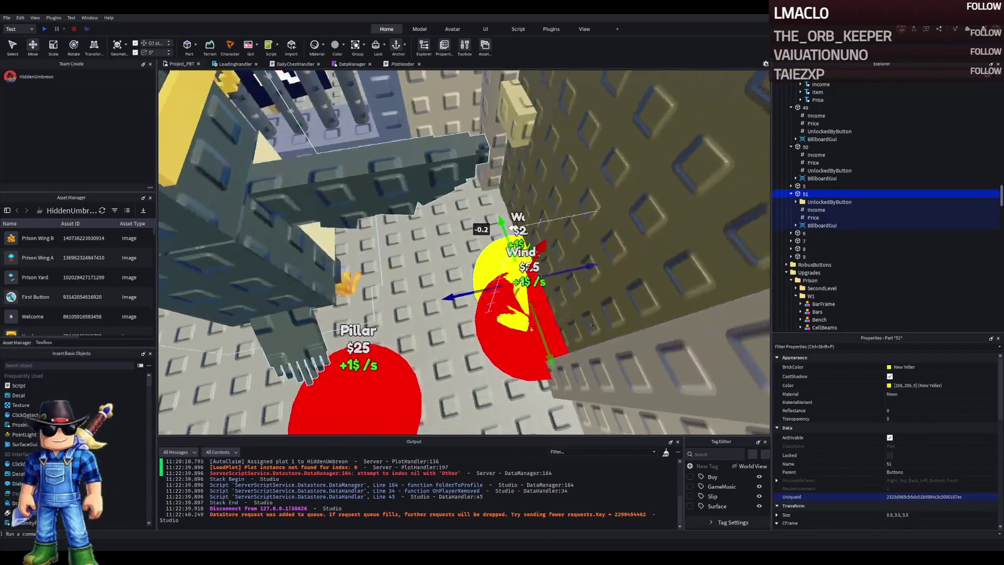
pyautogui.scroll(-5, 510, 226)
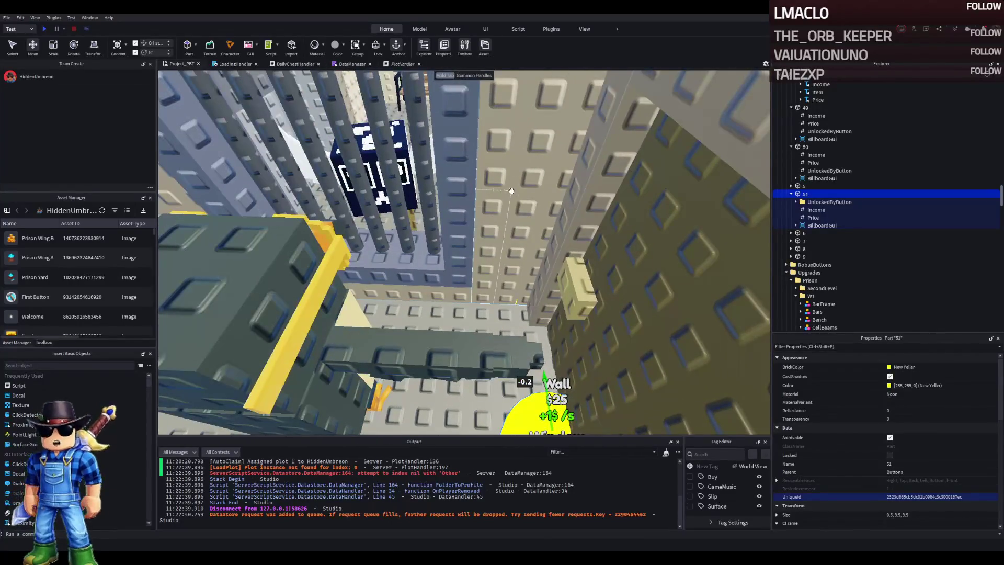
pyautogui.click(496, 192)
pyautogui.press('f')
# - Move the Wall2 model out of Wall3 under button 50 and into part 51
pyautogui.click(818, 132)
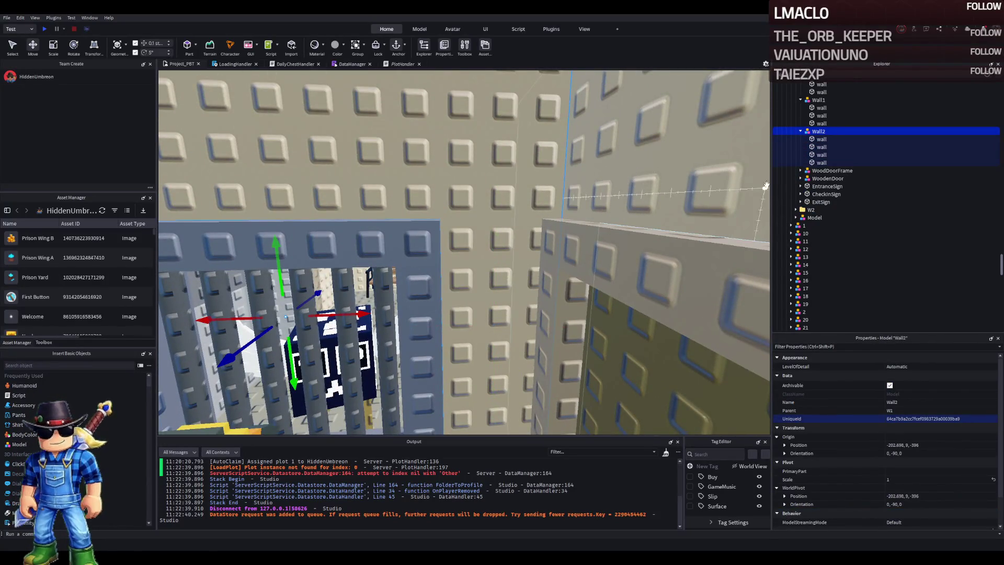
pyautogui.keyDown('ctrl'); pyautogui.click(659, 177); pyautogui.keyUp('ctrl')
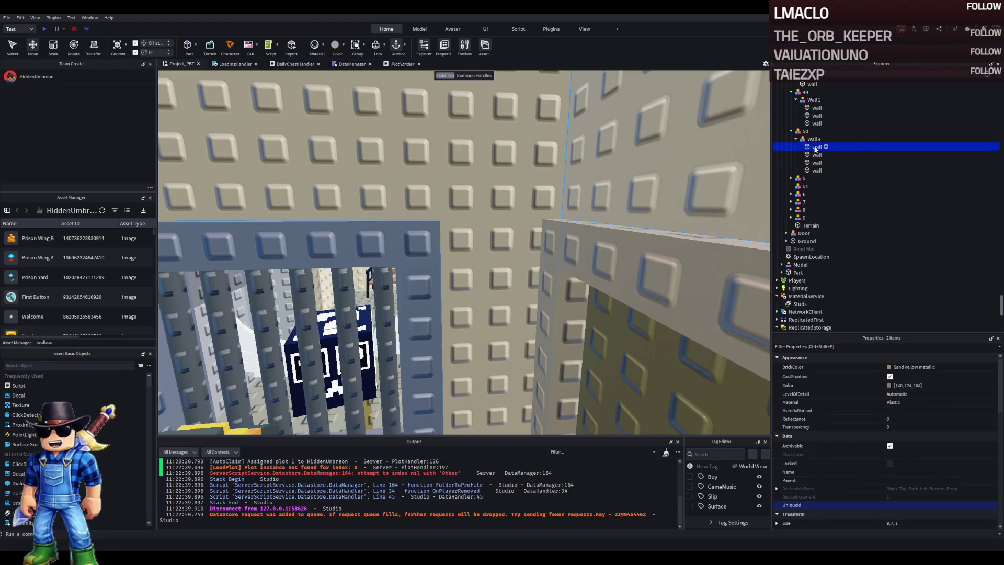
pyautogui.doubleClick(808, 108)
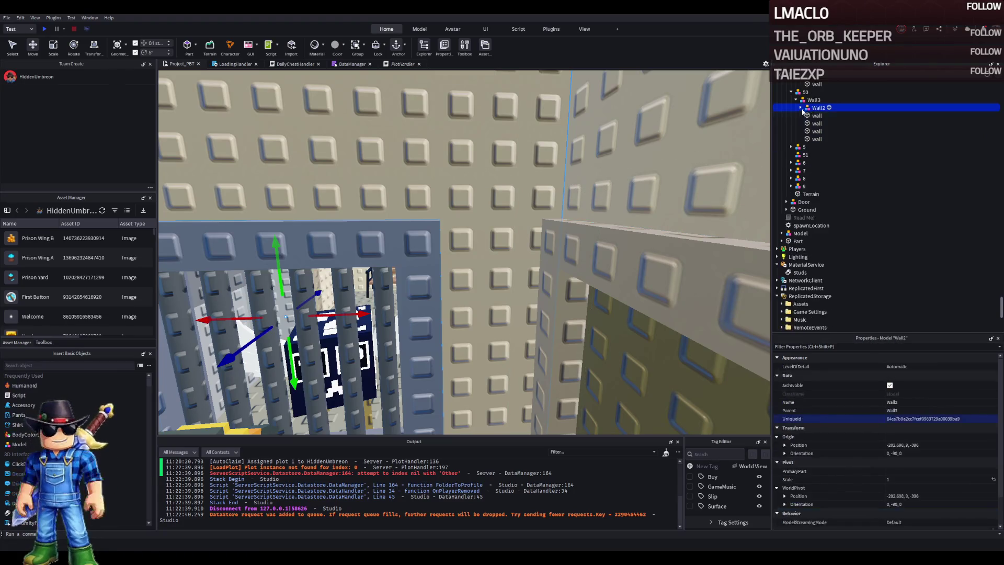
pyautogui.moveTo(808, 108); pyautogui.dragTo(811, 153)
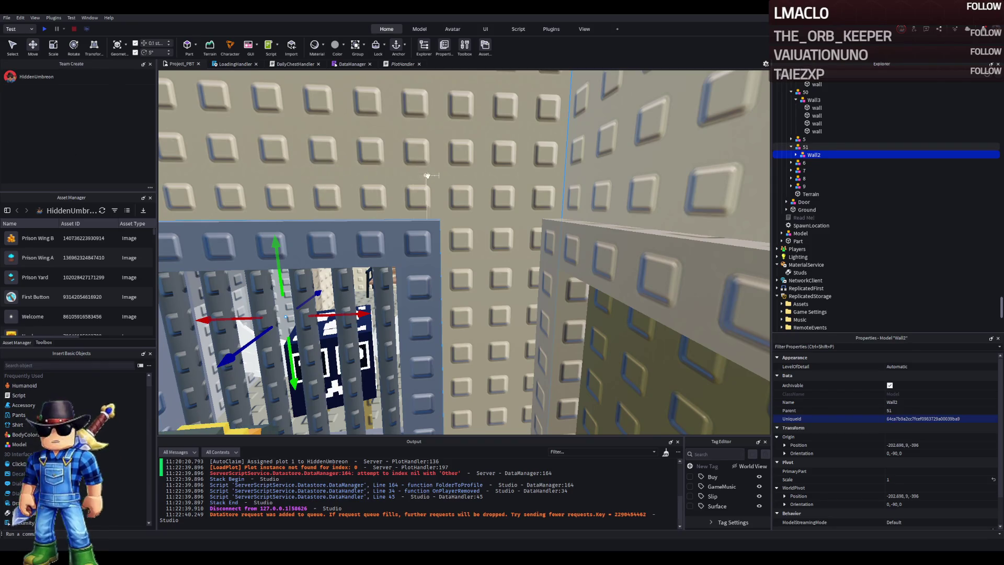
pyautogui.scroll(3, 419, 175)
pyautogui.click(463, 174)
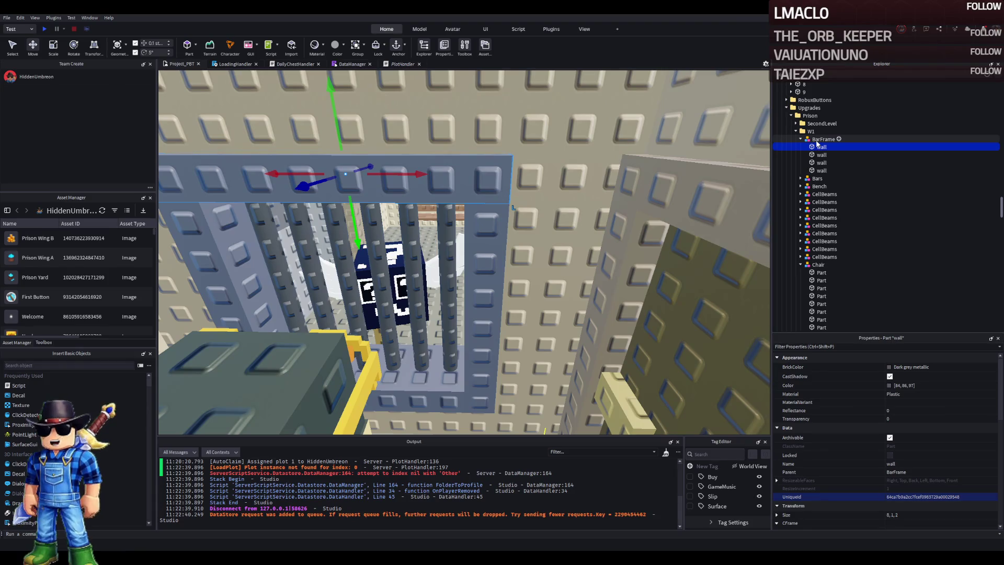
# - Collapse the BarFrame model and bring the plot's floor buttons into view
pyautogui.click(817, 140)
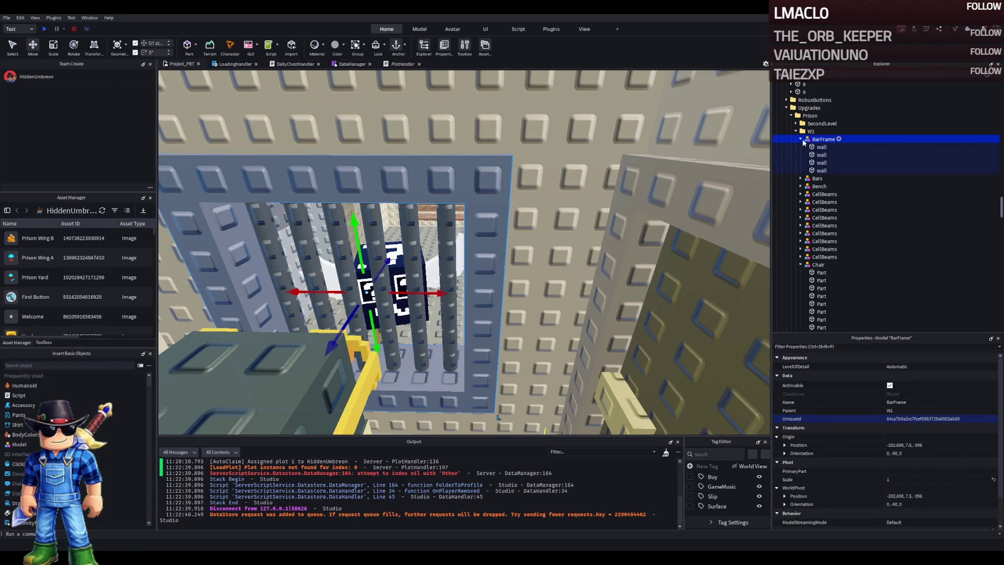
pyautogui.click(801, 139)
pyautogui.press('f')
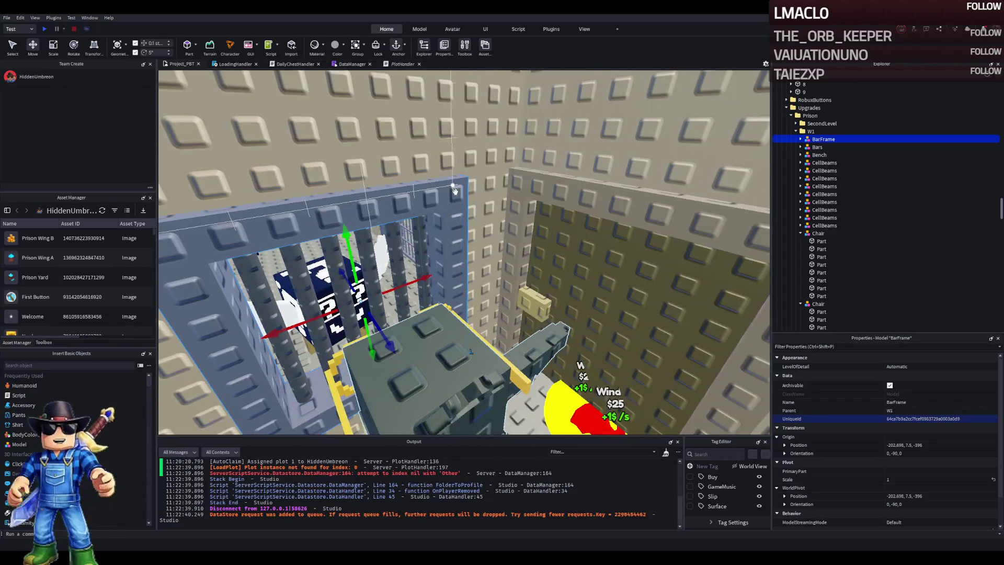
pyautogui.press('d')
pyautogui.press('q')
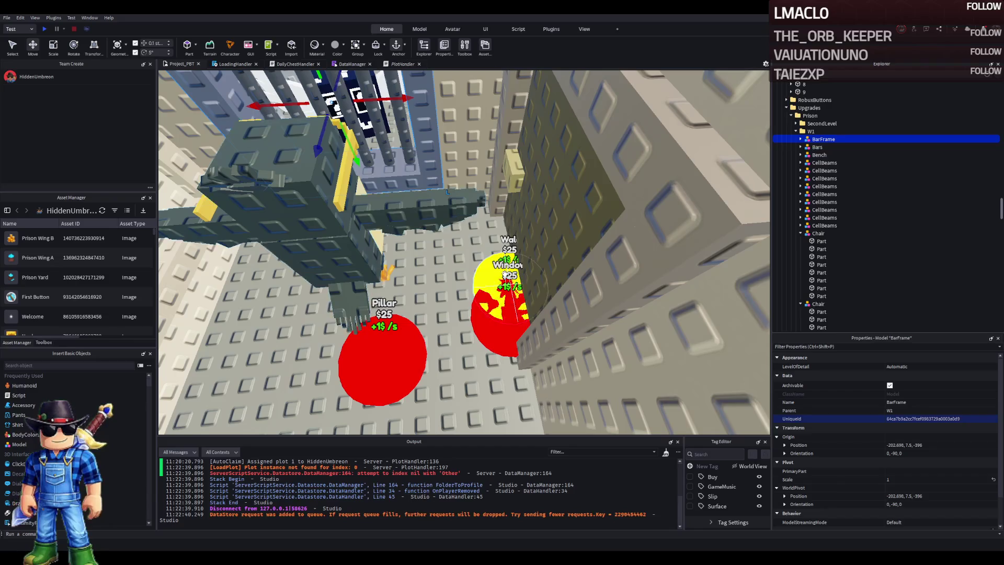
# - Duplicate Wall button part 51 as part 52 and edit its UnlockedByButton value
pyautogui.click(496, 277)
pyautogui.hotkey('ctrl', 'd')
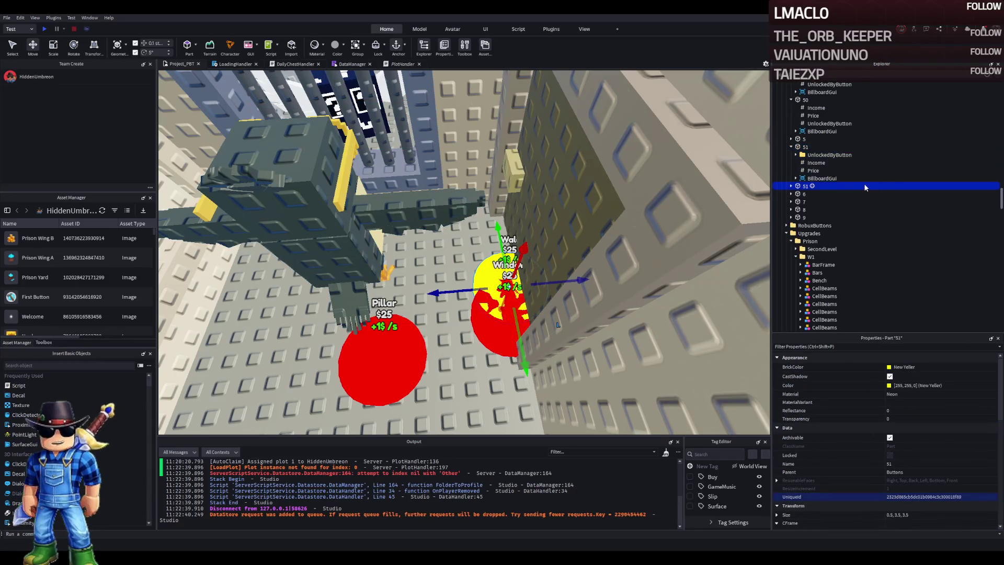
pyautogui.doubleClick(864, 183)
pyautogui.write('52')
pyautogui.press('Return')
pyautogui.press('Right')
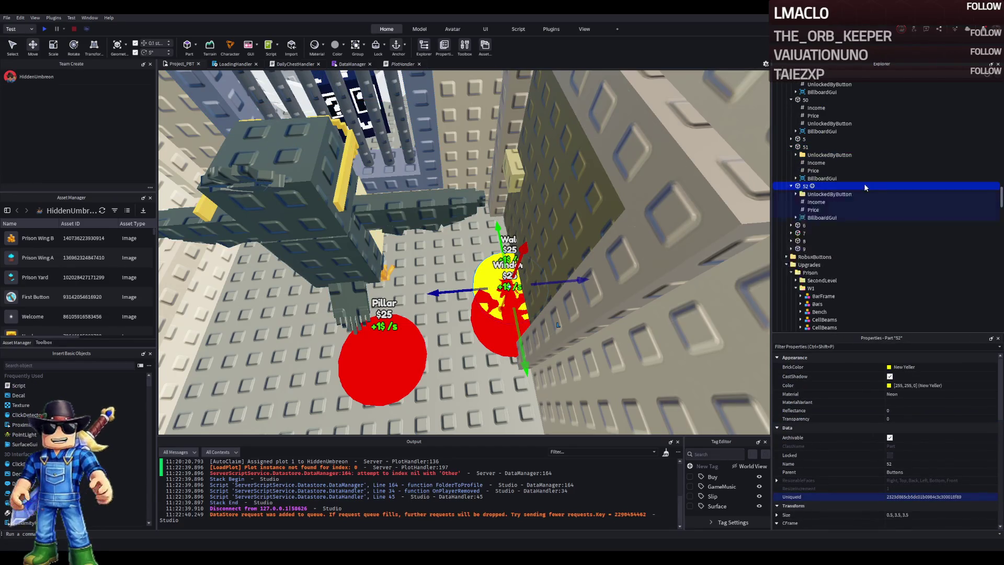
pyautogui.moveTo(822, 194)
pyautogui.mouseDown()
pyautogui.moveTo(816, 130)
pyautogui.moveTo(816, 198)
pyautogui.mouseUp()
pyautogui.click(916, 408)
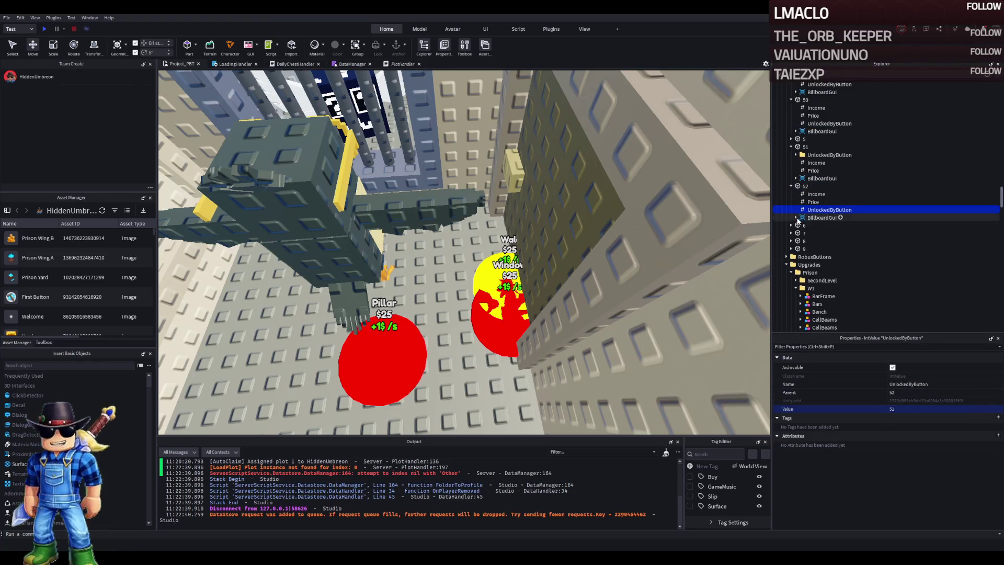
# - Confirm the unlock value 51 and set the Item label text to 'Metal Frame'
pyautogui.click(796, 217)
pyautogui.click(817, 232)
pyautogui.scroll(-8, 941, 434)
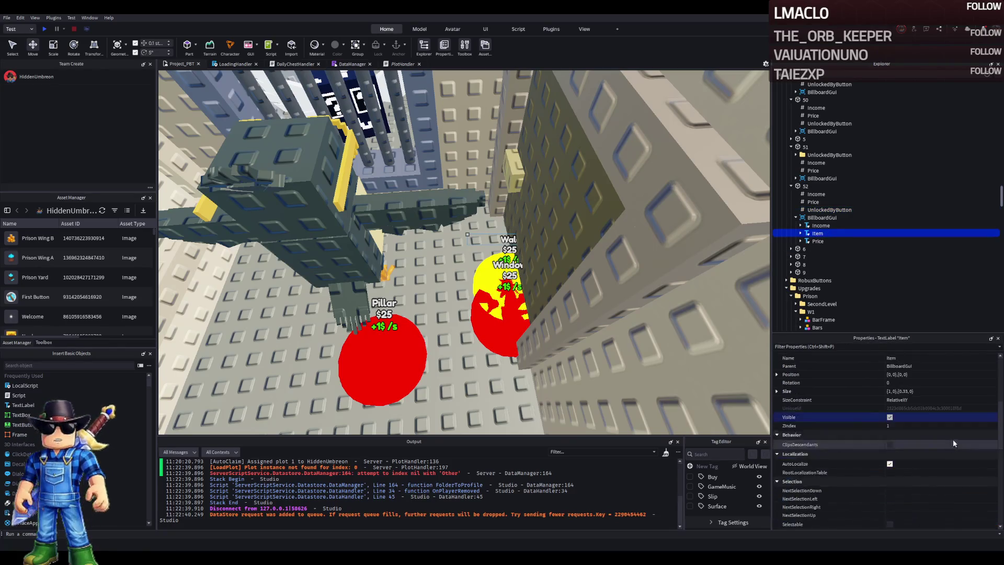
pyautogui.scroll(-5, 939, 427)
pyautogui.click(920, 467)
pyautogui.scroll(-2, 914, 450)
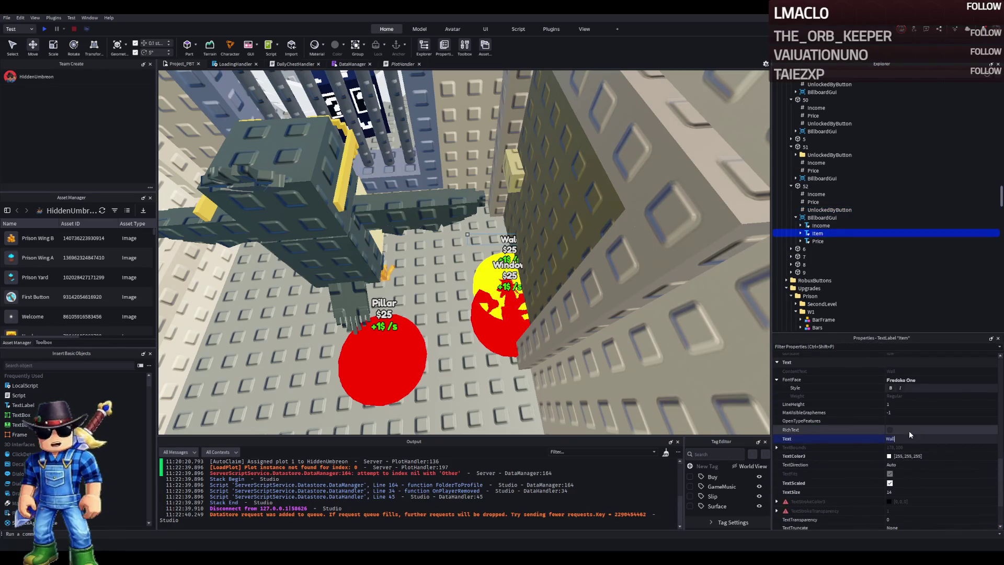
pyautogui.write('me')
pyautogui.press('Return')
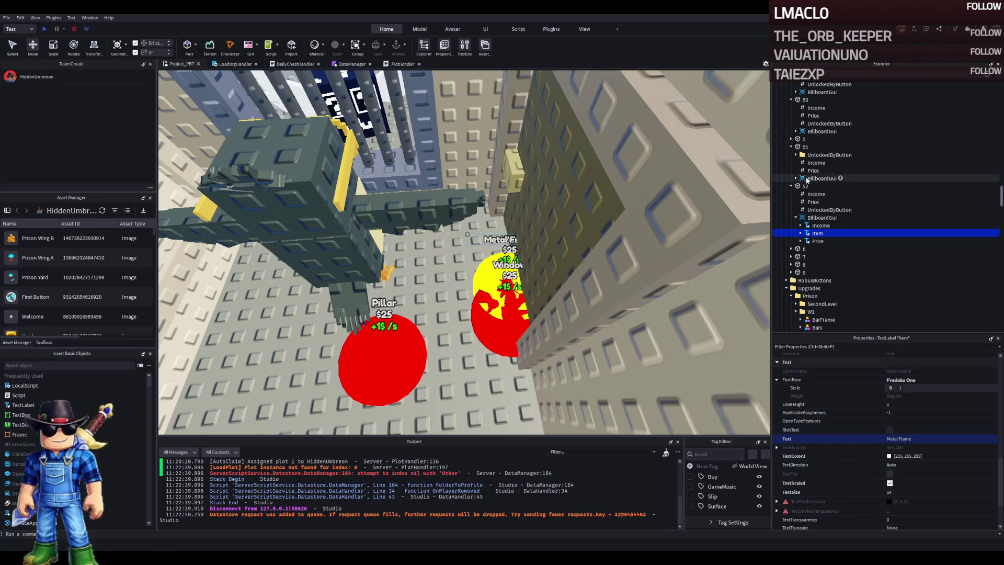
# - Move part 52 beside the yellow Wall button and make it Really red
pyautogui.click(805, 186)
pyautogui.moveTo(558, 277); pyautogui.dragTo(499, 278)
pyautogui.moveTo(446, 340); pyautogui.dragTo(447, 308)
pyautogui.scroll(5, 889, 418)
pyautogui.click(795, 366)
pyautogui.hotkey('ctrl', 'v')
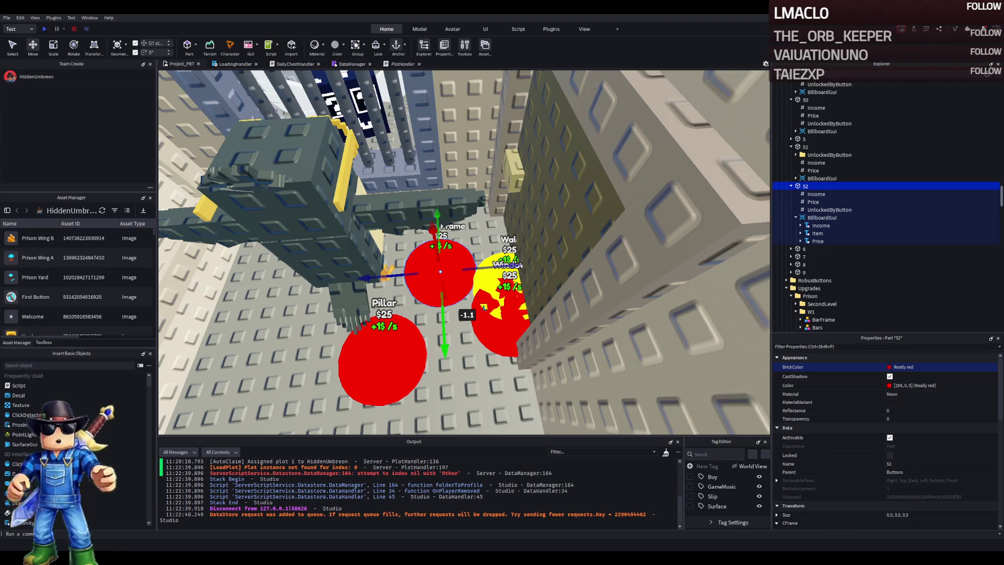
# - Drag the yellow Wall and Metal Frame buttons together into place
pyautogui.scroll(5, 574, 264)
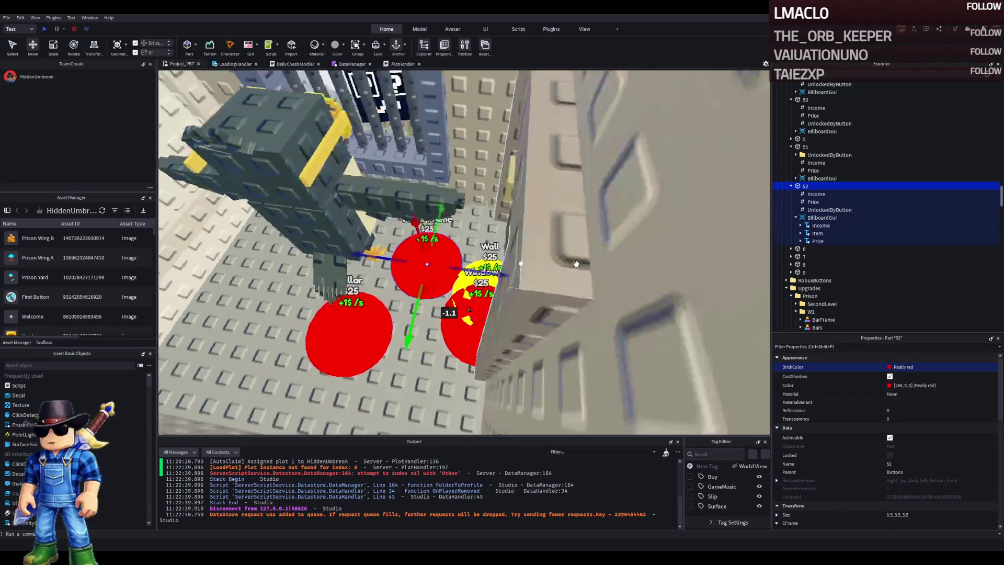
pyautogui.scroll(-3, 574, 264)
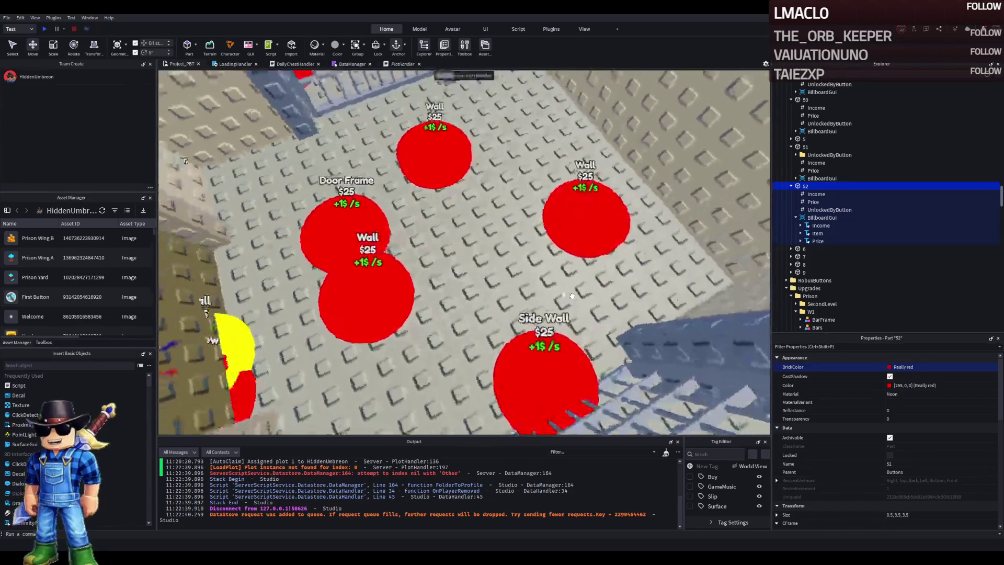
pyautogui.keyDown('ctrl'); pyautogui.click(254, 300); pyautogui.keyUp('ctrl')
pyautogui.moveTo(254, 301)
pyautogui.mouseDown()
pyautogui.moveTo(277, 249)
pyautogui.moveTo(416, 256)
pyautogui.moveTo(497, 413)
pyautogui.moveTo(382, 386)
pyautogui.moveTo(455, 324)
pyautogui.mouseUp()
pyautogui.click(434, 319)
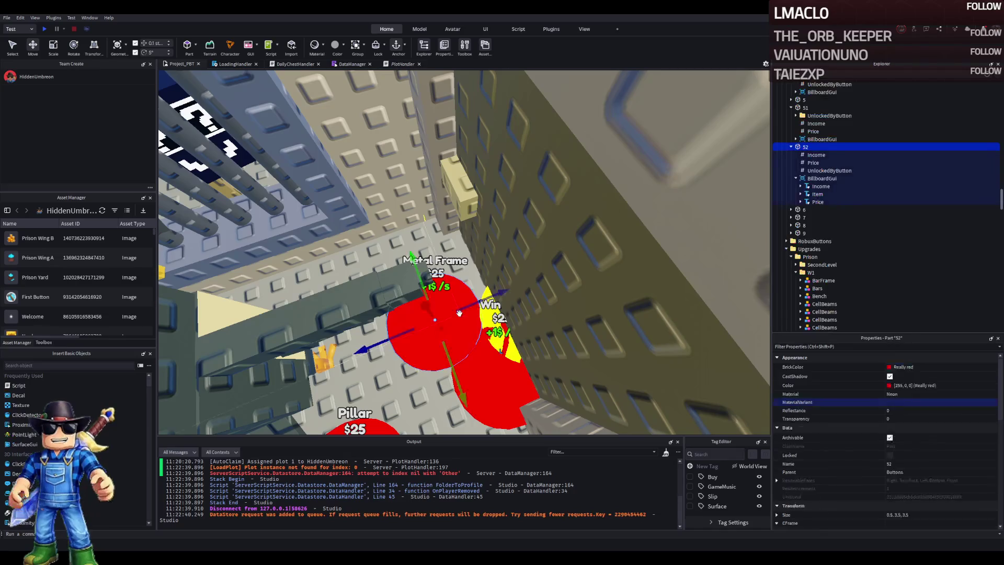
# - Change button 52's Price value from 650 to 700
pyautogui.click(812, 163)
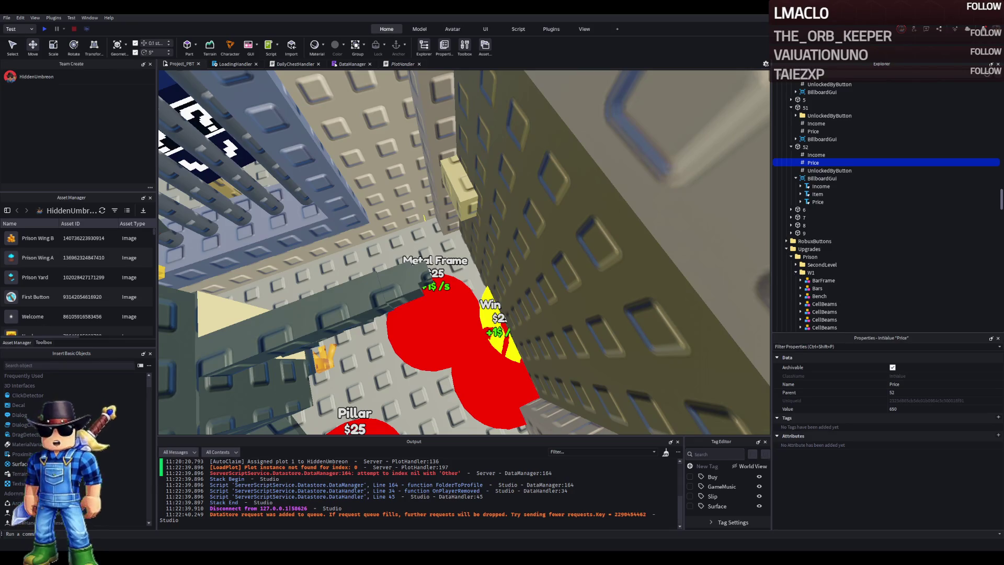
pyautogui.click(894, 409)
pyautogui.press('BackSpace')
pyautogui.press('BackSpace')
pyautogui.press('BackSpace')
pyautogui.write('700')
pyautogui.press('Return')
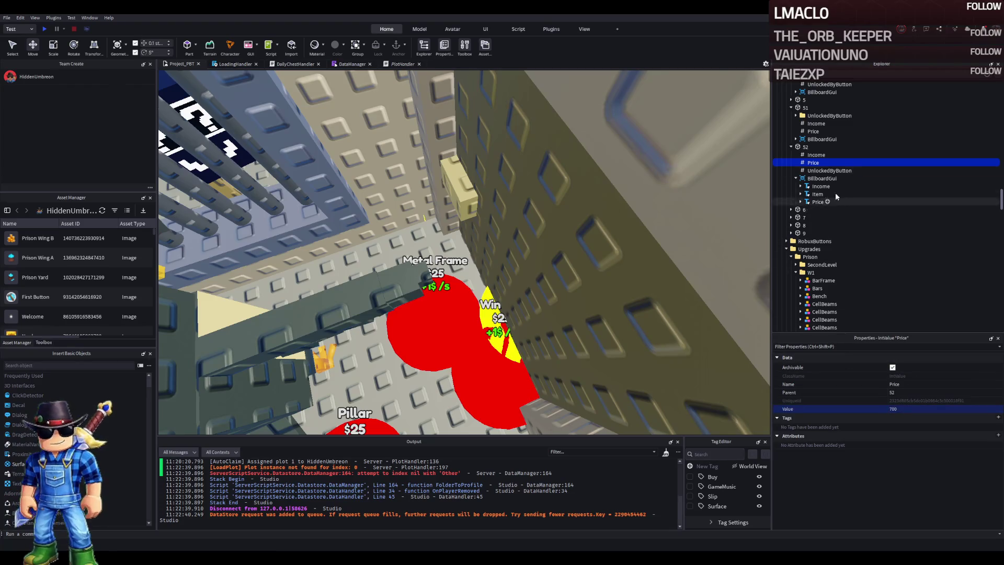
pyautogui.click(805, 148)
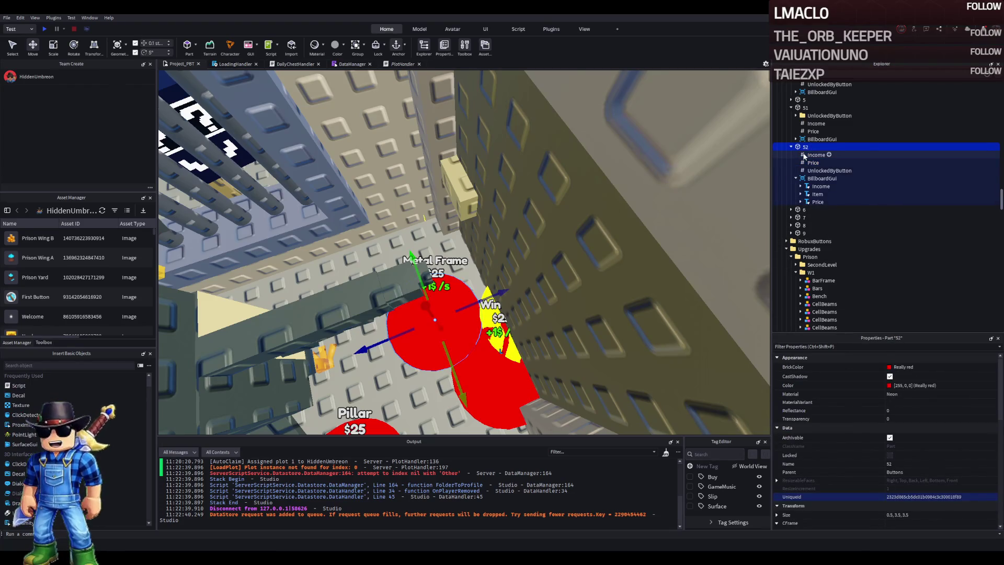
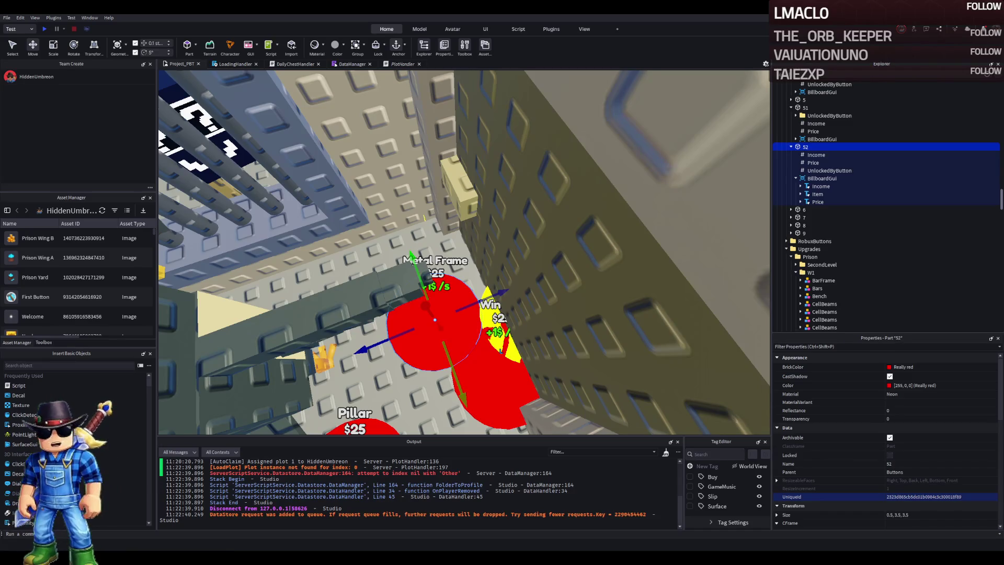
# - Duplicate button 52 and move the copy beside the Metal Frame button
pyautogui.scroll(3, 401, 212)
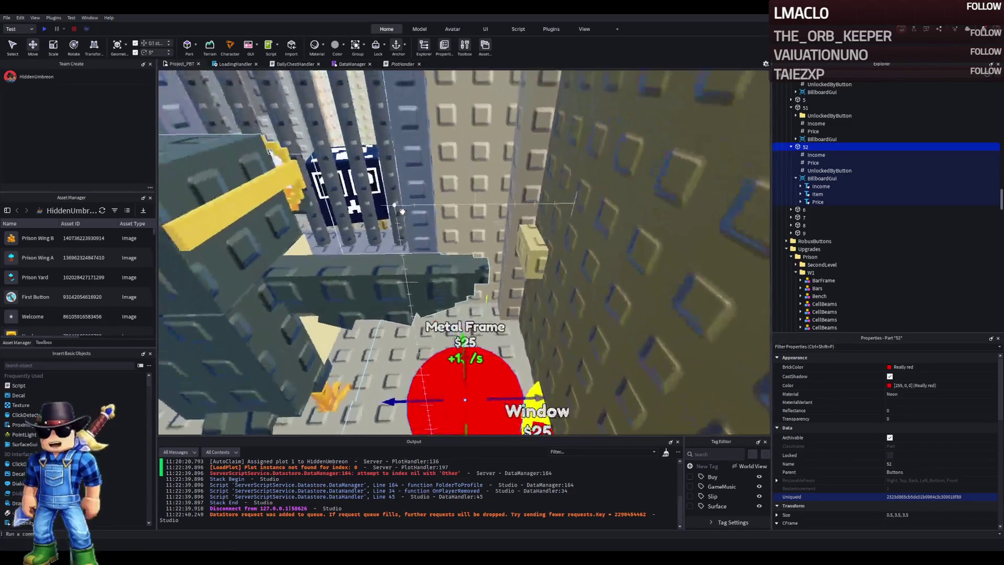
pyautogui.scroll(-5, 419, 225)
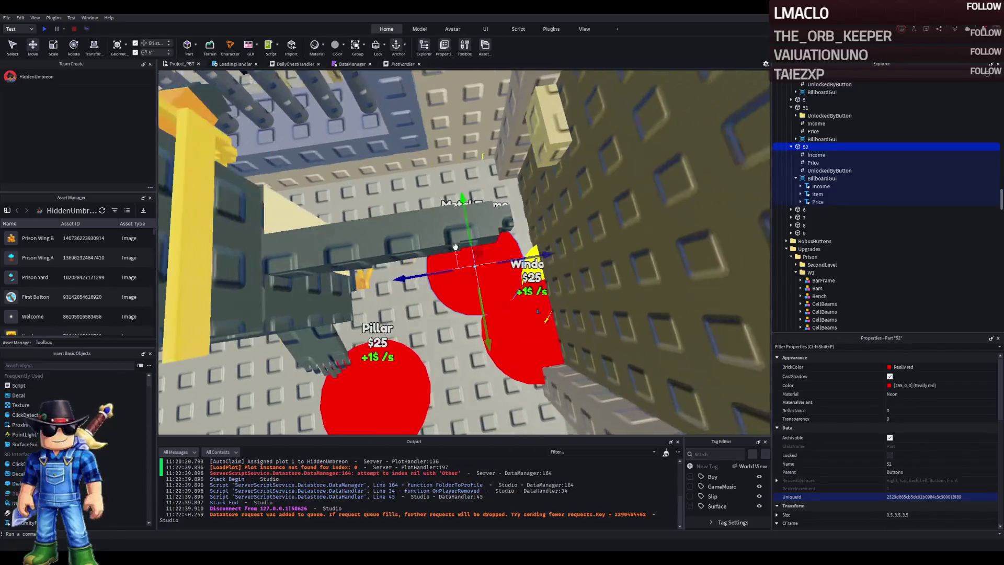
pyautogui.hotkey('ctrl', 'd')
pyautogui.moveTo(403, 279); pyautogui.dragTo(322, 284)
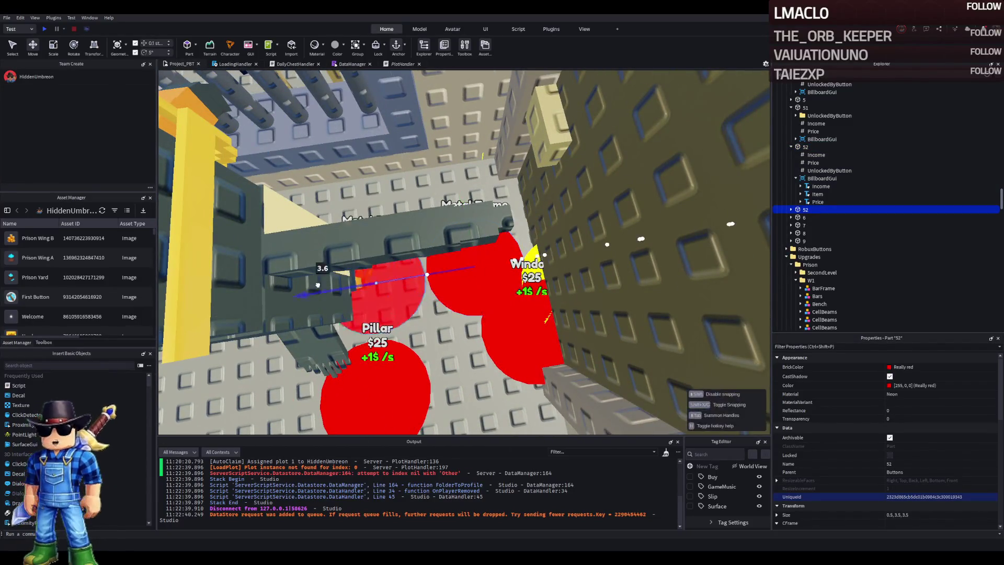
pyautogui.moveTo(350, 334); pyautogui.dragTo(374, 295)
# - Rename the copy 53 and set its billboard Item Text to 'Security Bars'
pyautogui.press('F2')
pyautogui.write('53')
pyautogui.press('Return')
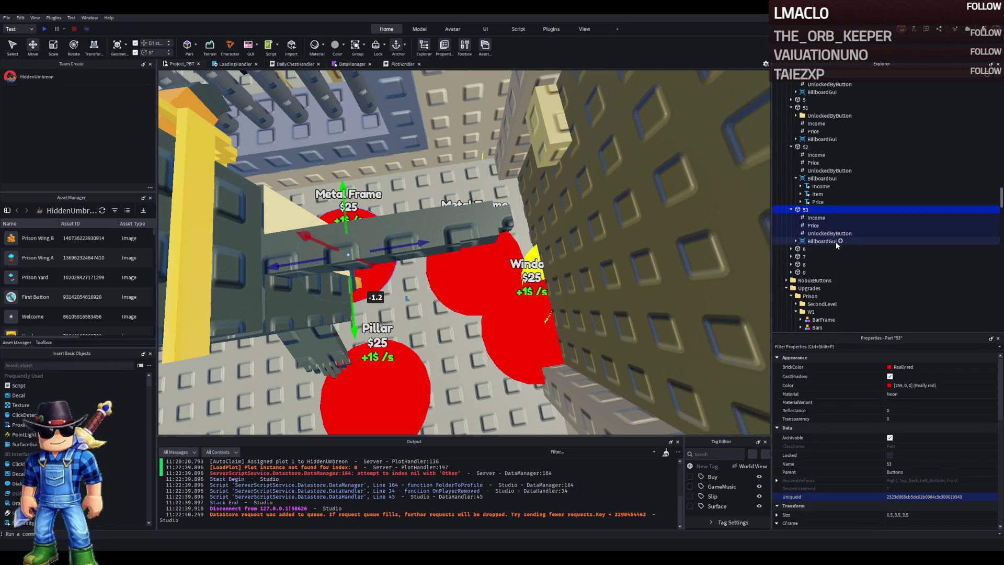
pyautogui.click(822, 241)
pyautogui.click(795, 241)
pyautogui.click(817, 256)
pyautogui.scroll(-3, 908, 372)
pyautogui.scroll(-5, 908, 372)
pyautogui.click(909, 466)
pyautogui.write('Se')
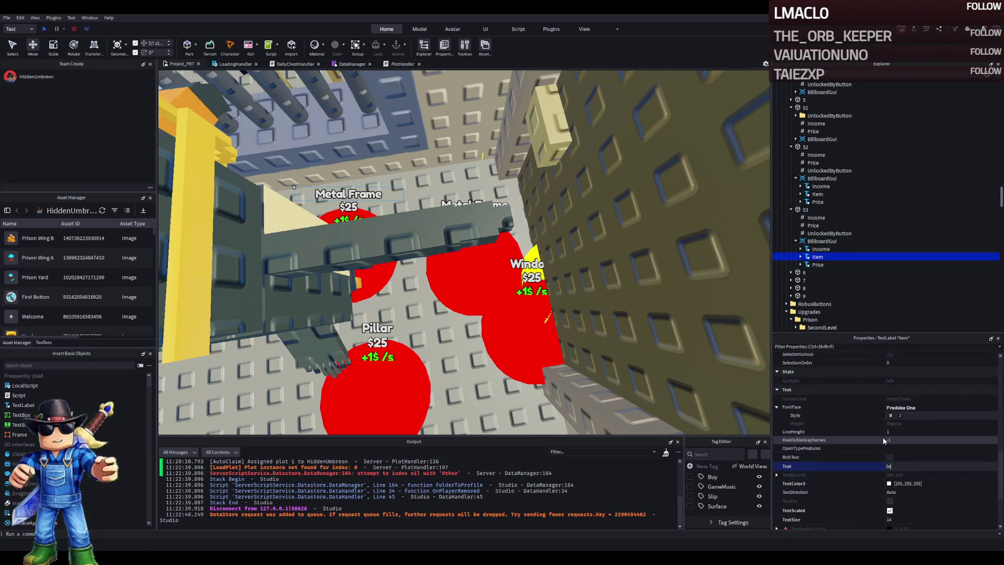
pyautogui.write('rs')
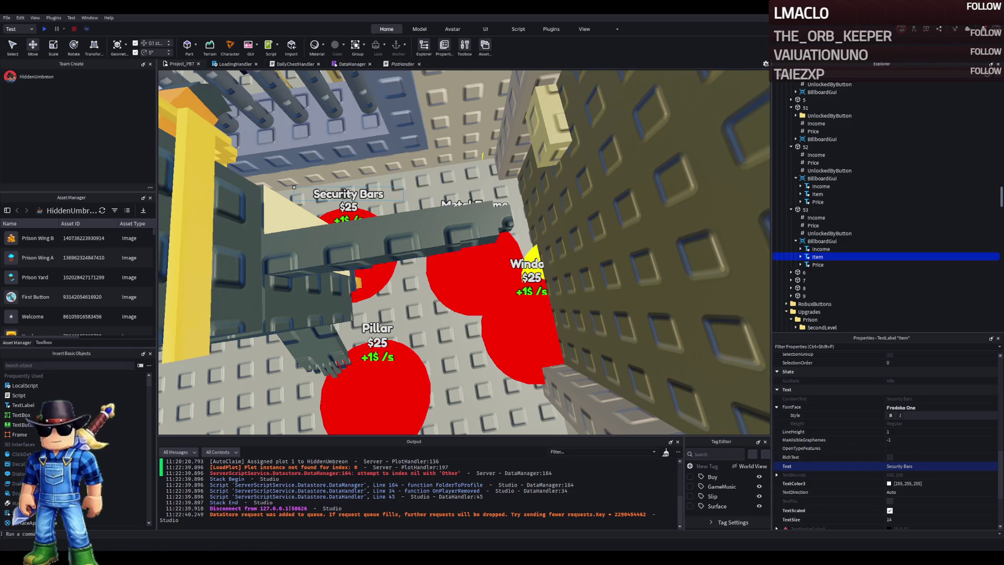
# - Move the cage's BarFrame and Bars models into Wall2
pyautogui.press('w')
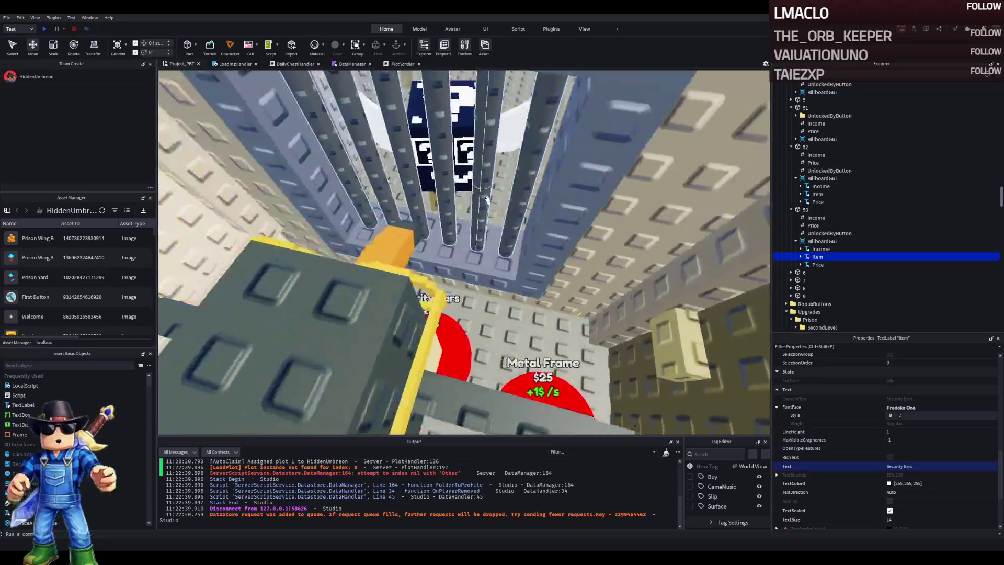
pyautogui.click(552, 194)
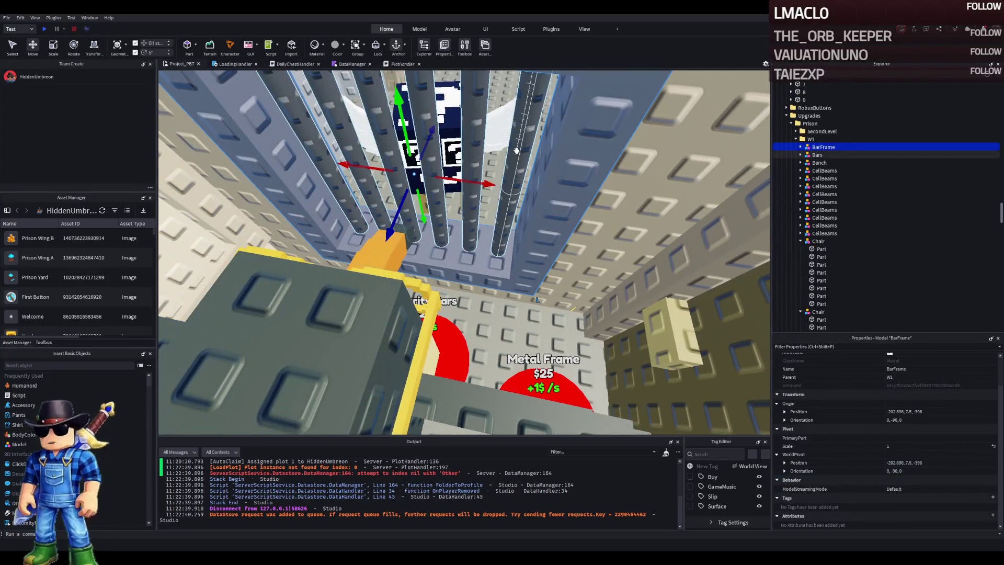
pyautogui.keyDown('shift'); pyautogui.click(516, 151); pyautogui.keyUp('shift')
pyautogui.keyDown('shift'); pyautogui.click(670, 179); pyautogui.keyUp('shift')
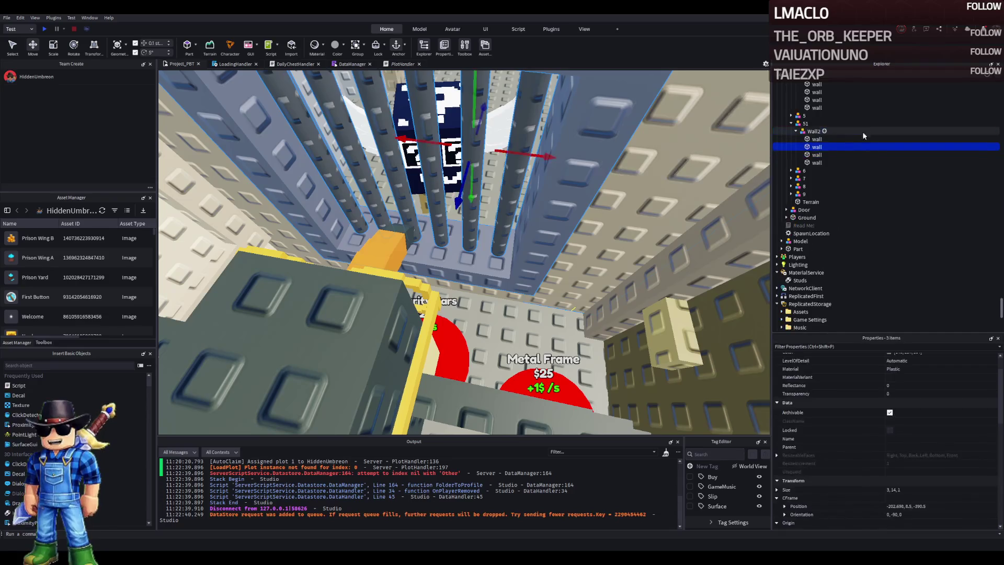
pyautogui.moveTo(809, 135); pyautogui.dragTo(810, 132)
pyautogui.click(819, 124)
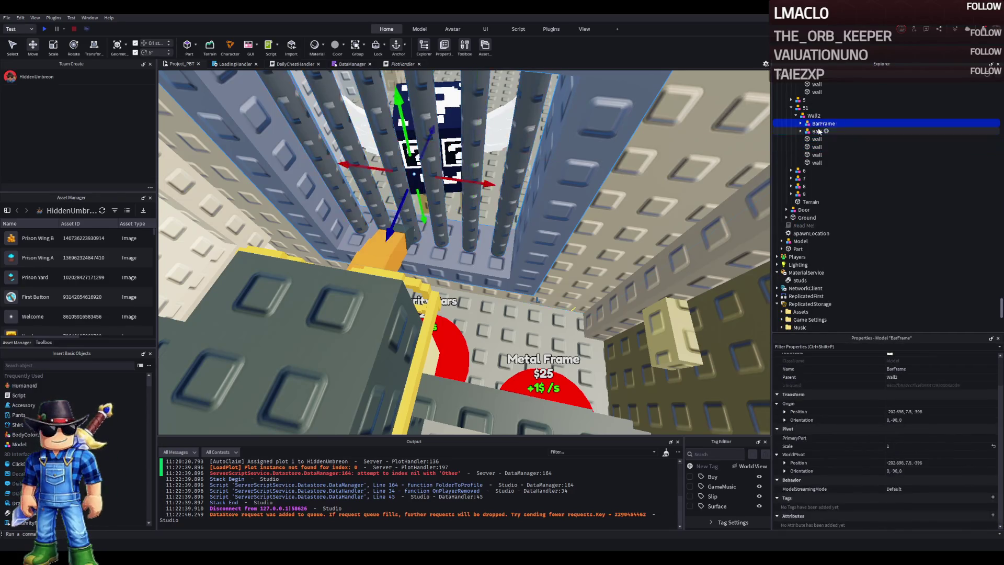
pyautogui.click(810, 125)
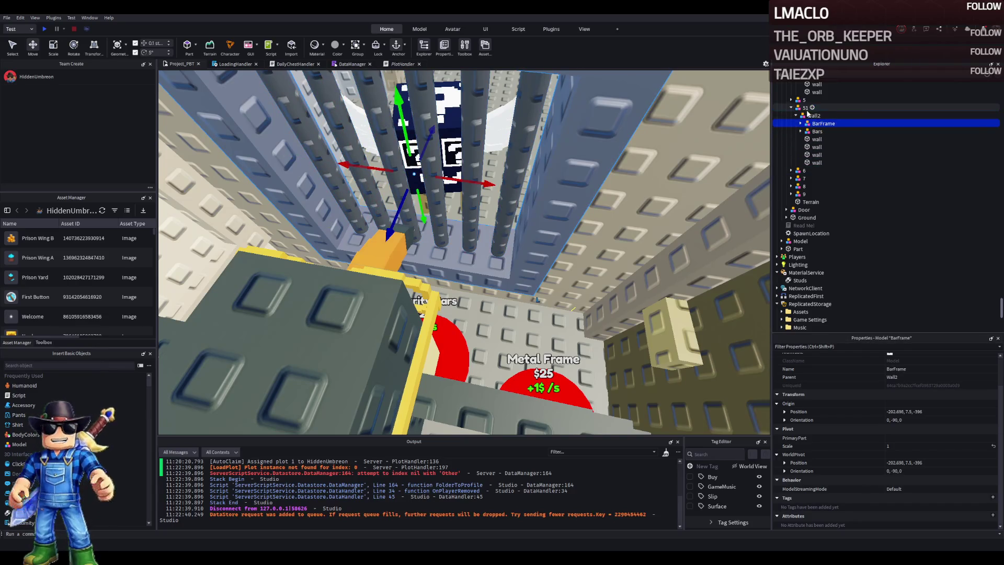
# - Duplicate model 51 as 52, delete the bar pieces from 51, and duplicate 52 as 53
pyautogui.click(806, 108)
pyautogui.hotkey('ctrl', 'd')
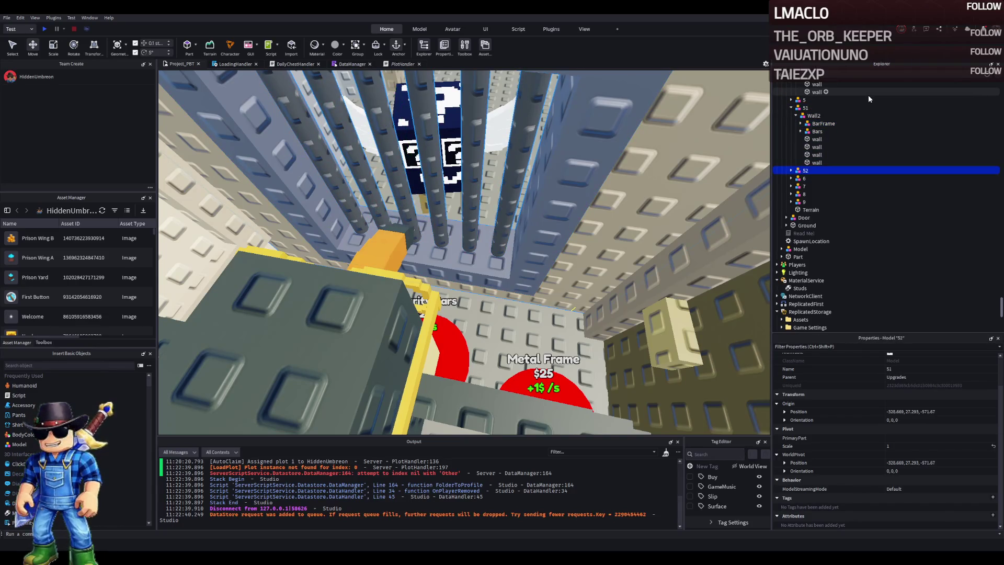
pyautogui.click(818, 124)
pyautogui.keyDown('shift'); pyautogui.click(814, 132); pyautogui.keyUp('shift')
pyautogui.press('Delete')
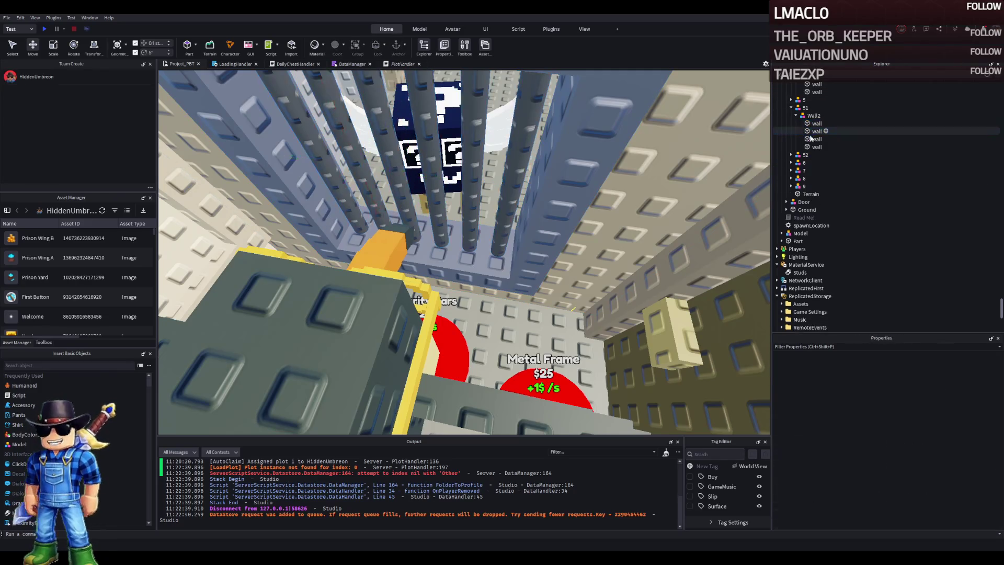
pyautogui.click(801, 156)
pyautogui.hotkey('ctrl', 'd')
pyautogui.write('53')
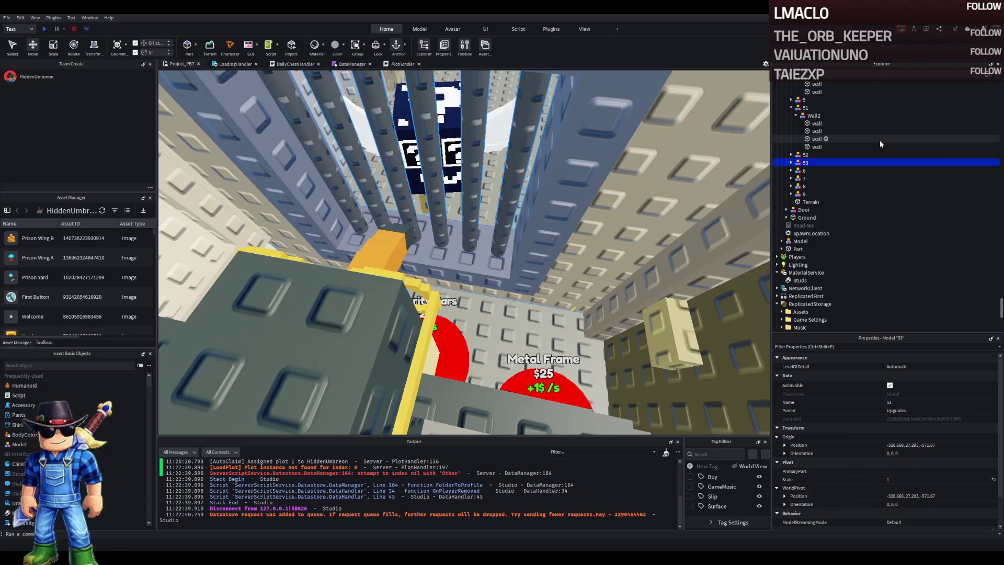
# - Move the Bars model out of Wall2 to sit directly under model 53
pyautogui.press('Right')
pyautogui.click(803, 171)
pyautogui.press('Right')
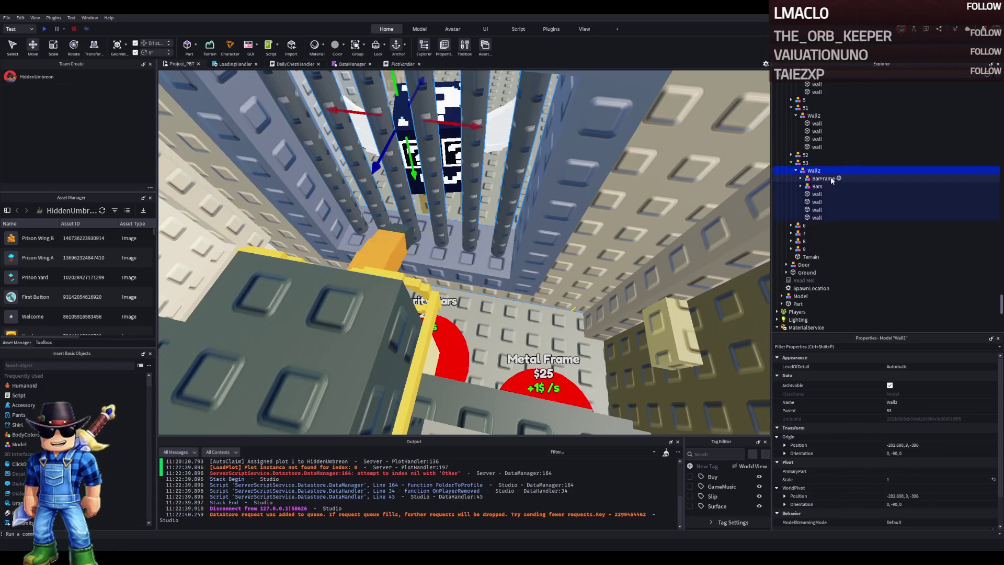
pyautogui.click(815, 194)
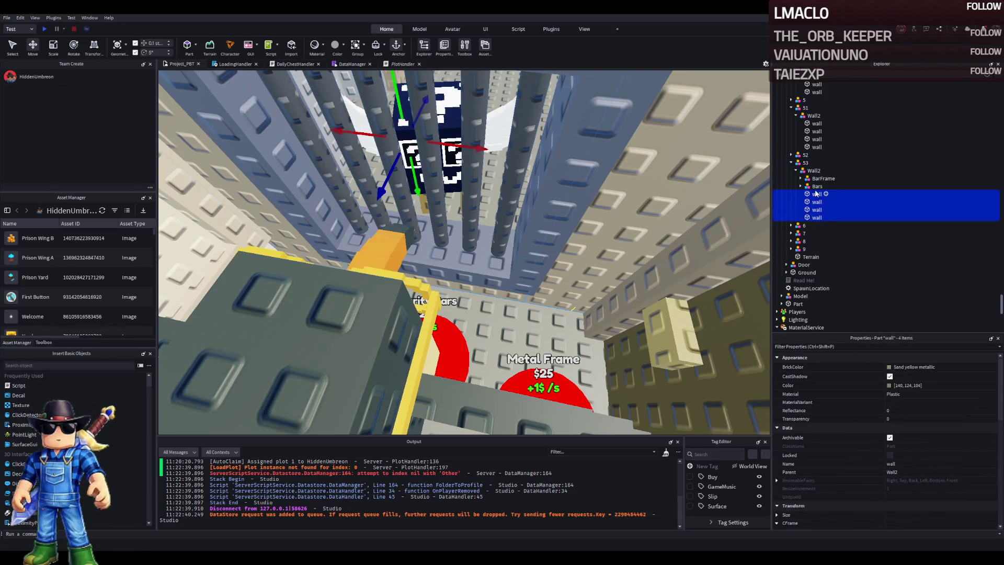
pyautogui.click(814, 186)
pyautogui.moveTo(808, 168); pyautogui.dragTo(808, 163)
# - Move BarFrame directly under model 52 and delete the leftover Wall2
pyautogui.click(811, 155)
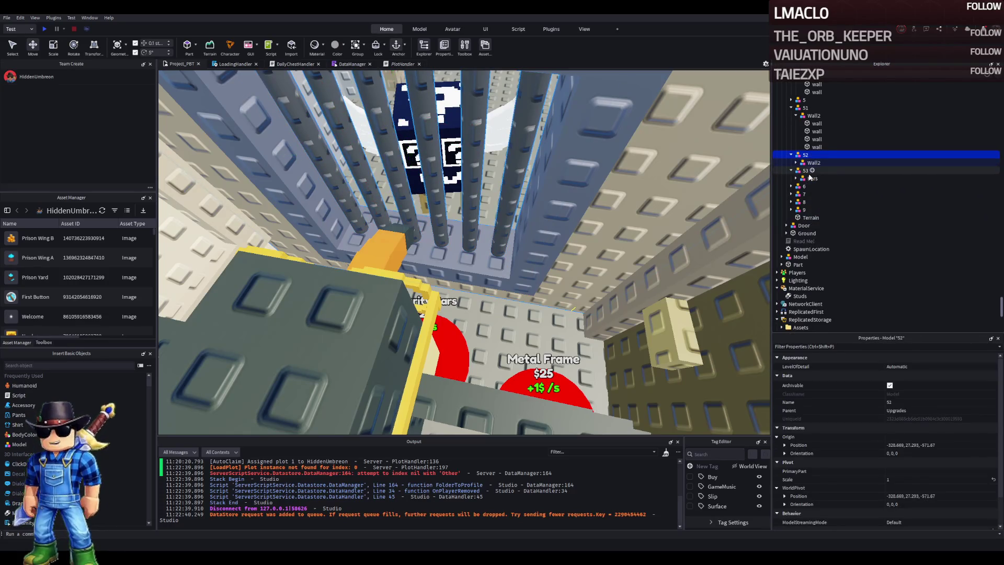
pyautogui.click(814, 164)
pyautogui.moveTo(822, 171); pyautogui.dragTo(807, 156)
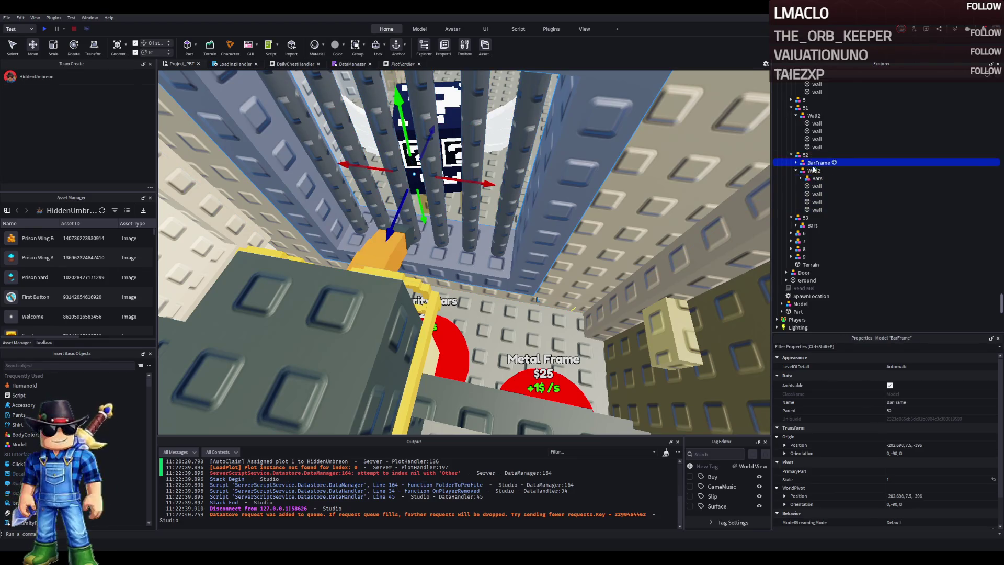
pyautogui.click(813, 171)
pyautogui.press('Delete')
pyautogui.press('w')
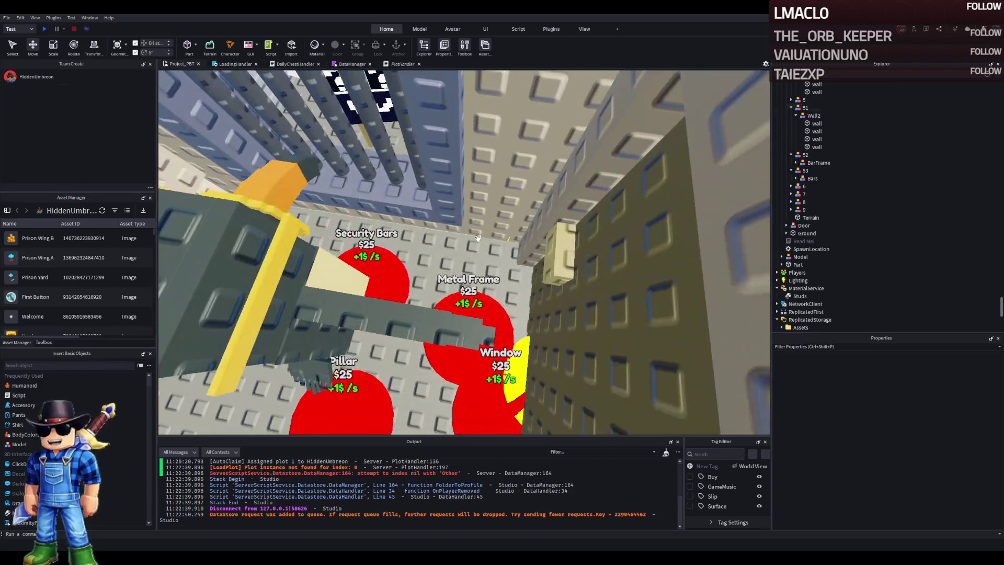
pyautogui.click(379, 275)
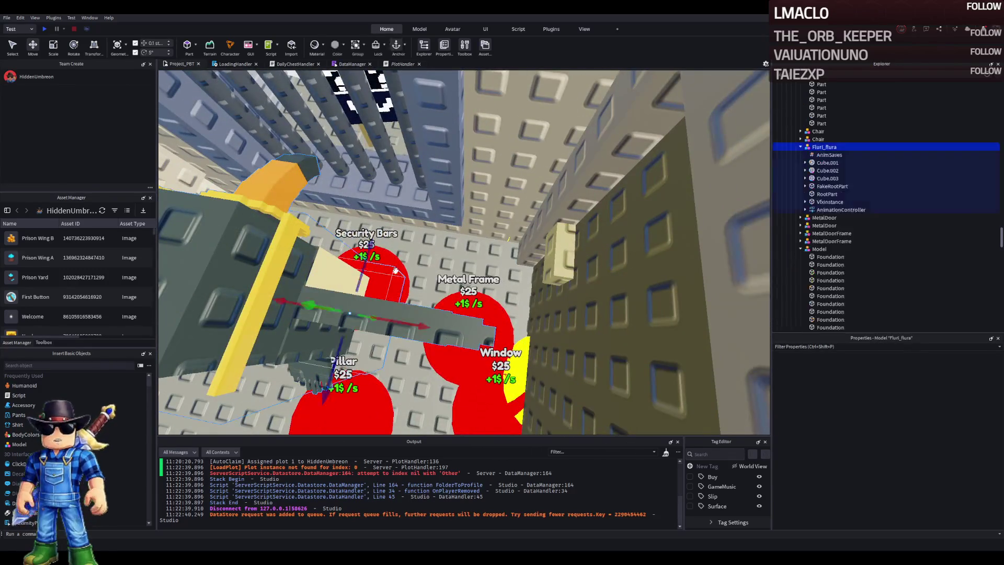
# - Collapse the Buttons and TemplatePlot folders in Explorer and start a playtest with F5
pyautogui.click(813, 162)
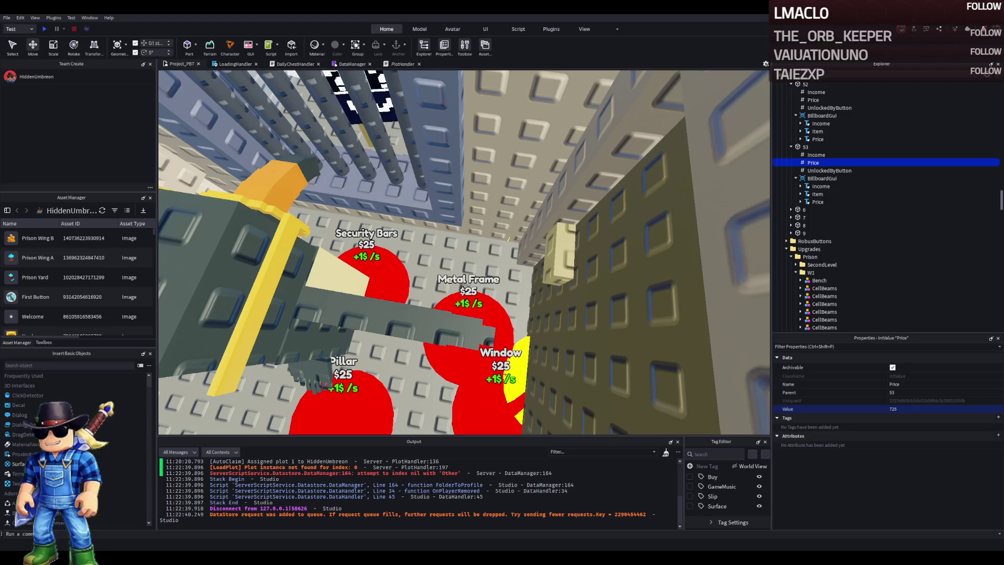
pyautogui.scroll(-5, 507, 239)
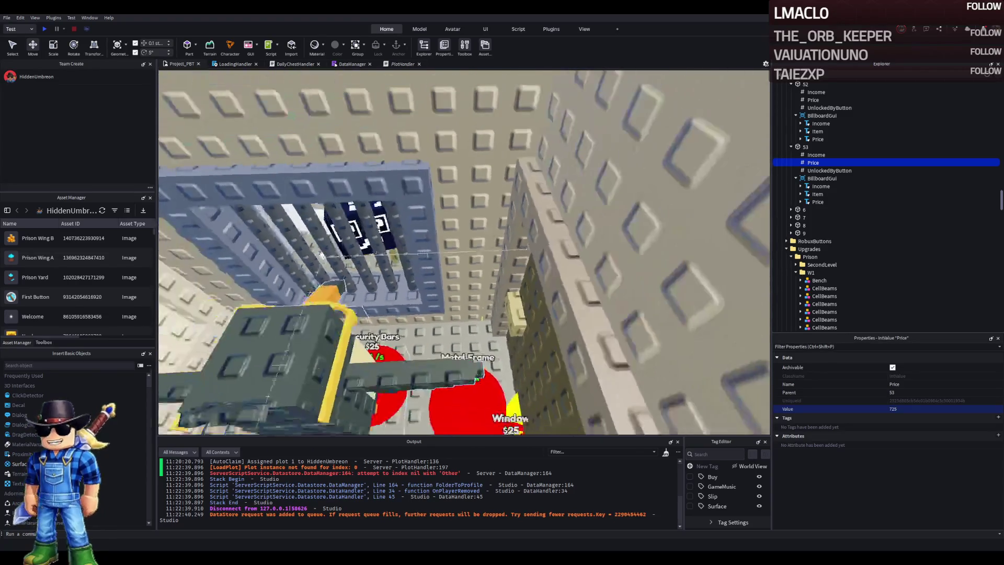
pyautogui.press('Left')
pyautogui.press('Left')
pyautogui.press('Left')
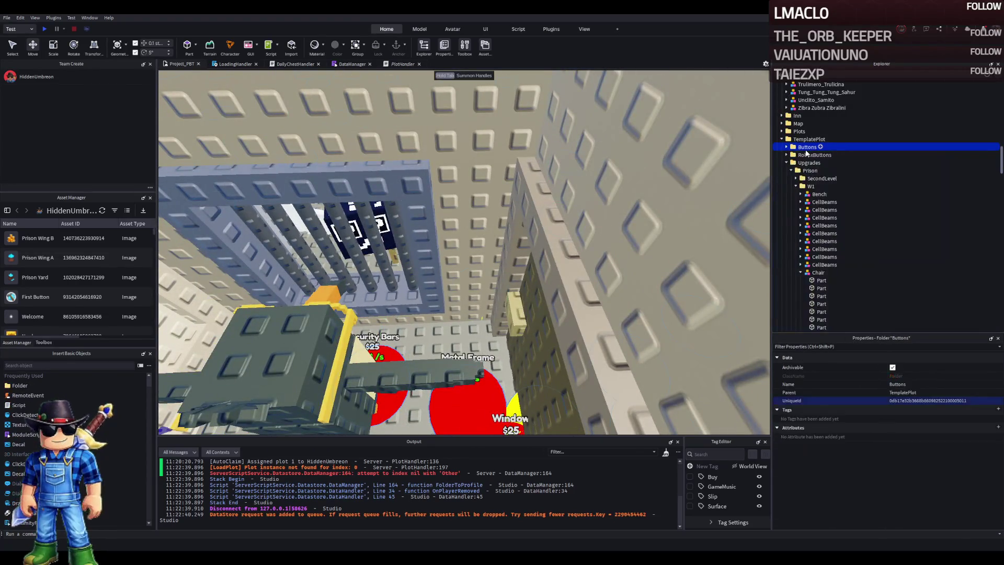
pyautogui.press('Left')
pyautogui.press('Left')
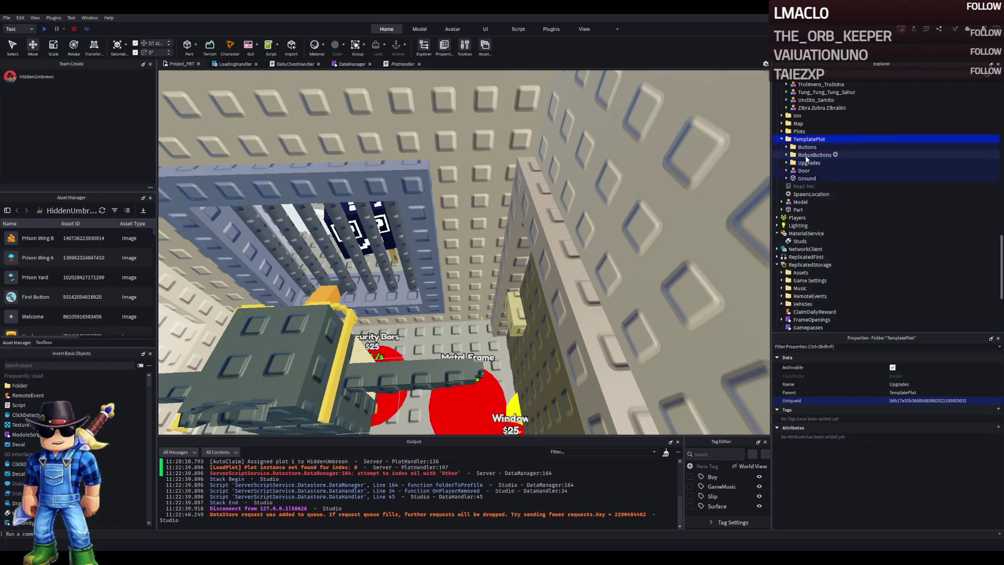
pyautogui.press('F5')
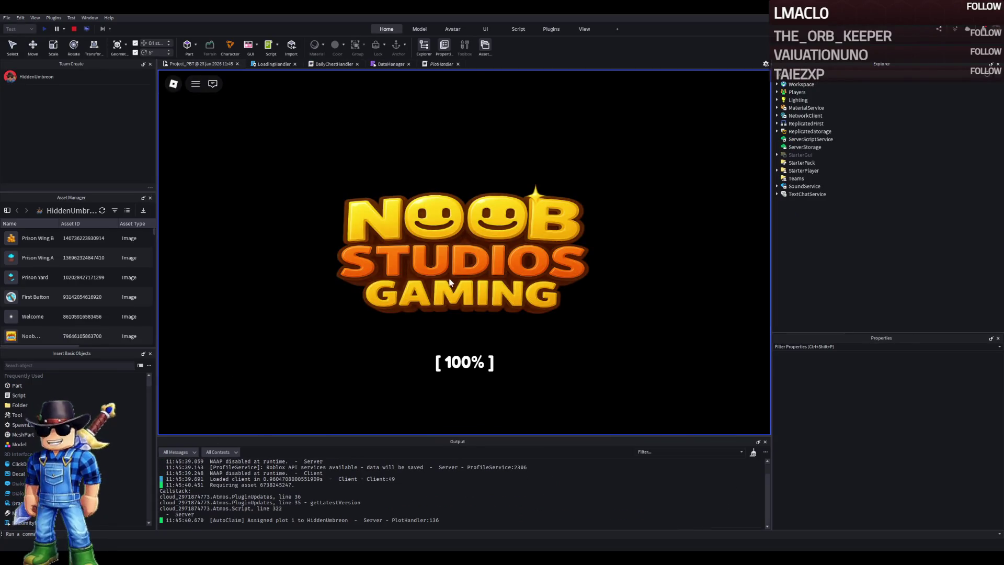
# - Walk the character through the gate and rooms to the Metal Frame pad, then stop the playtest
pyautogui.press('w')
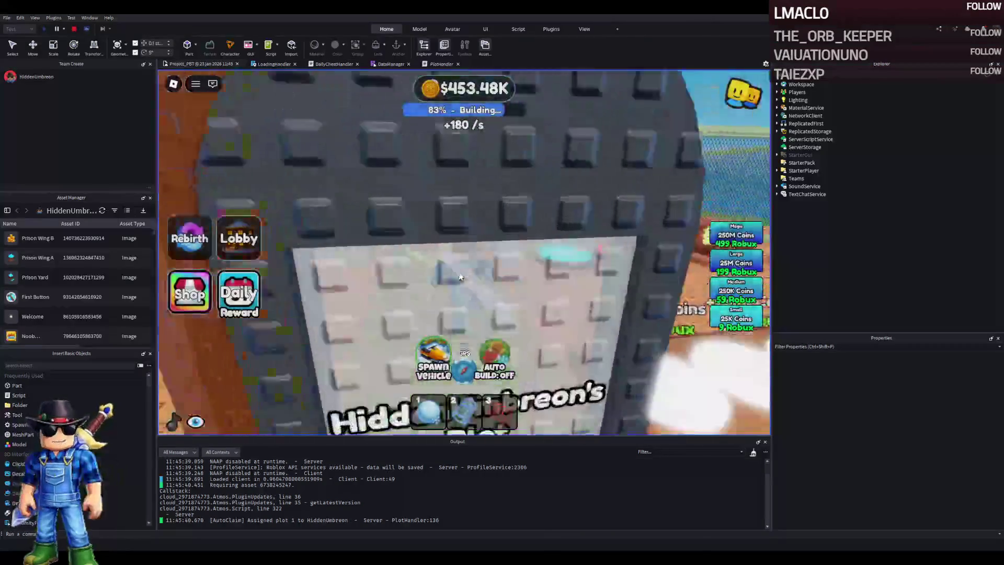
pyautogui.press('d')
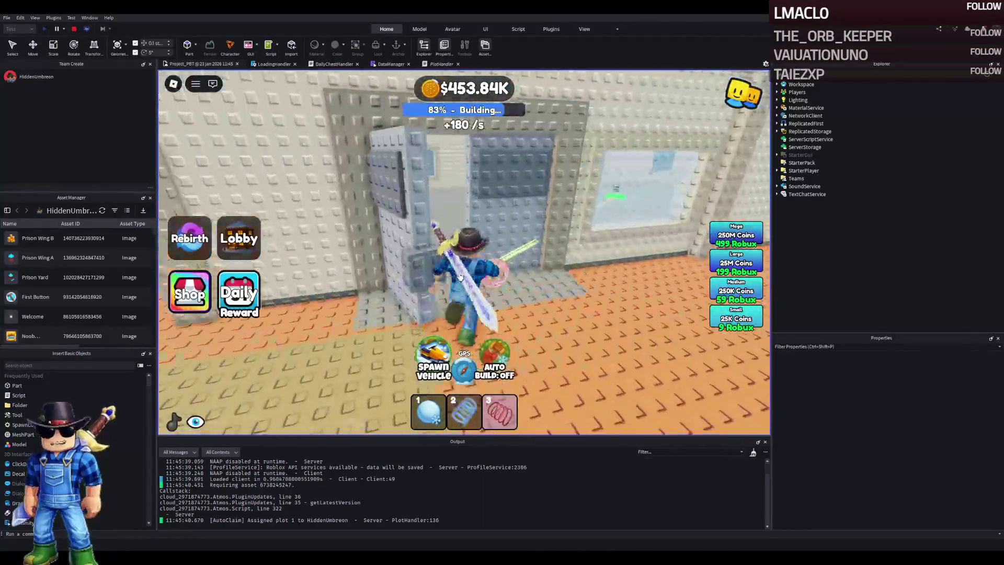
pyautogui.press('w')
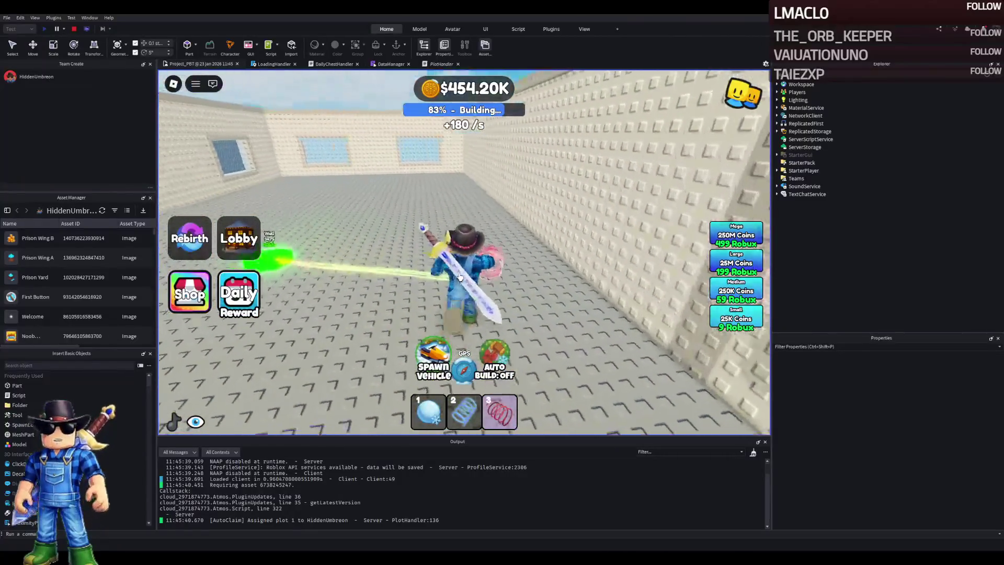
pyautogui.press('w')
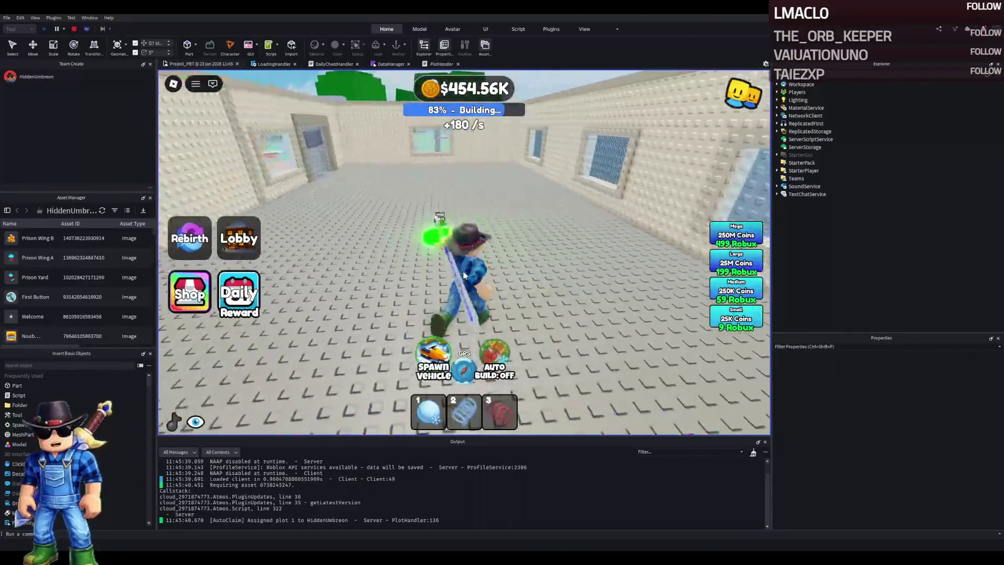
pyautogui.press('w')
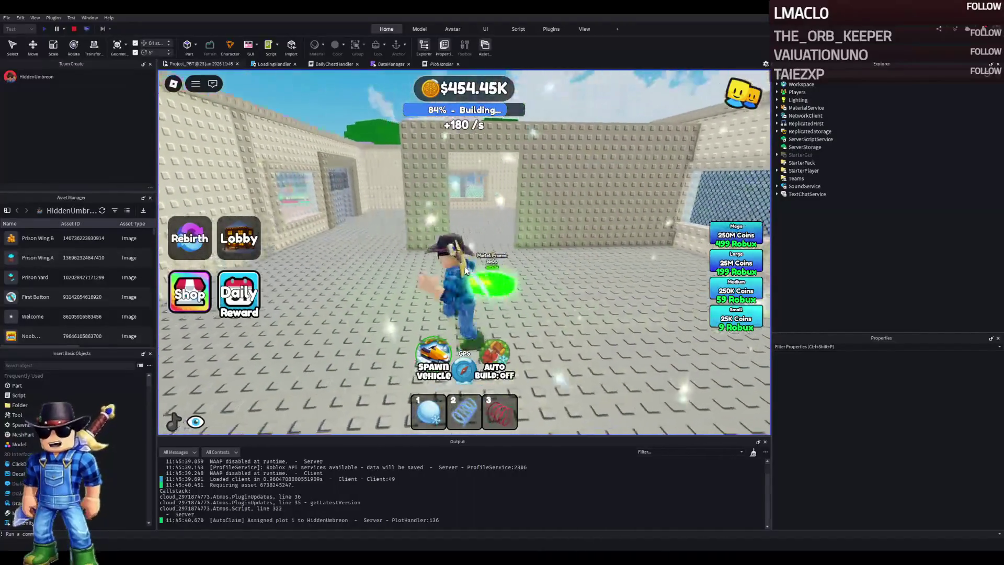
pyautogui.press('w')
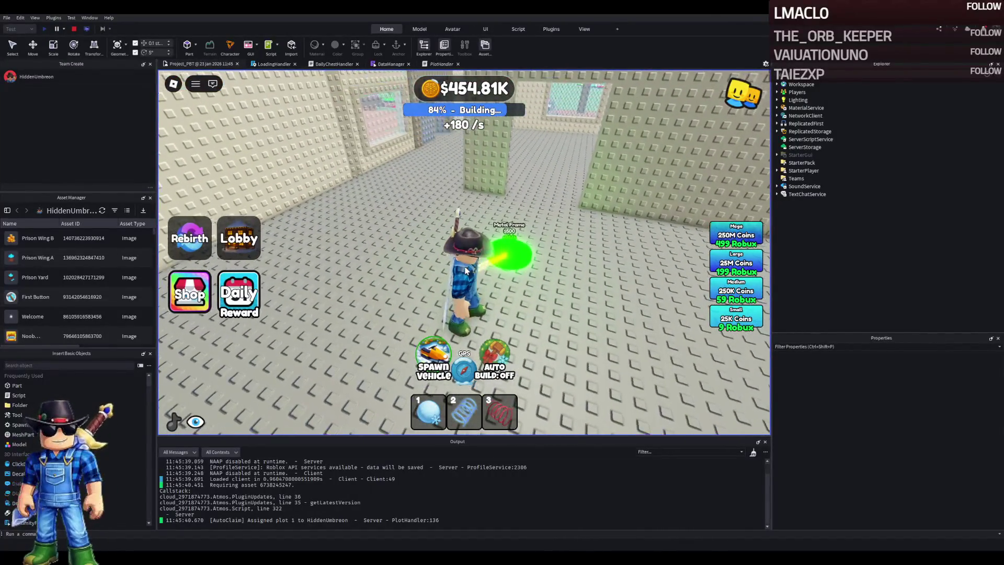
pyautogui.press('w')
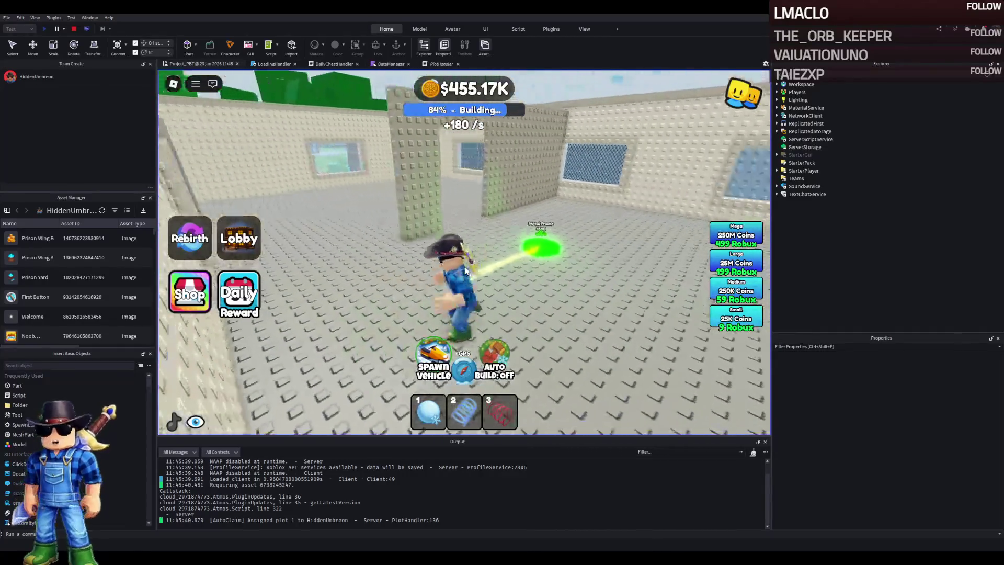
pyautogui.press('w')
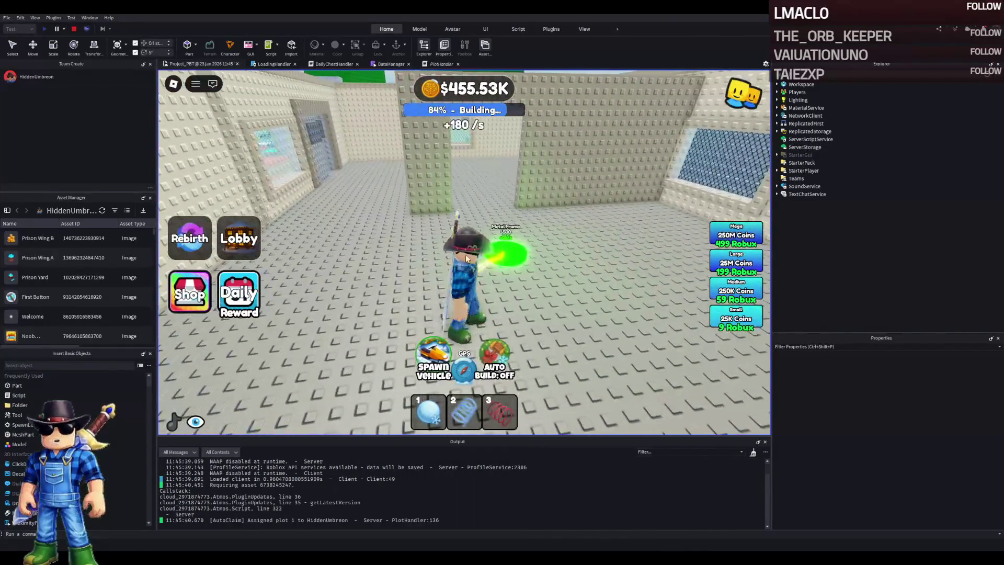
pyautogui.click(76, 30)
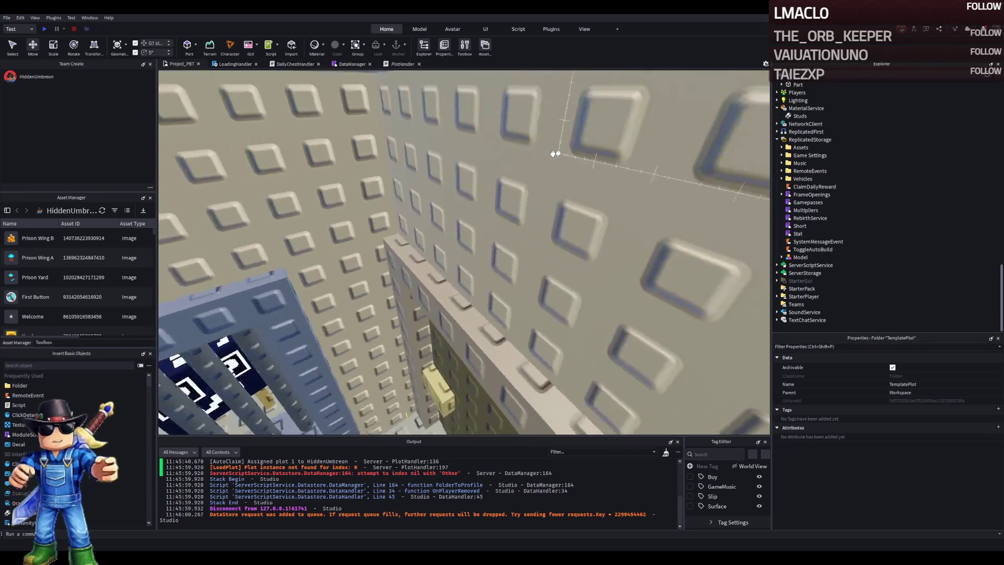
# - Select a Wall3 wall part and raise it along the vertical axis
pyautogui.press('s')
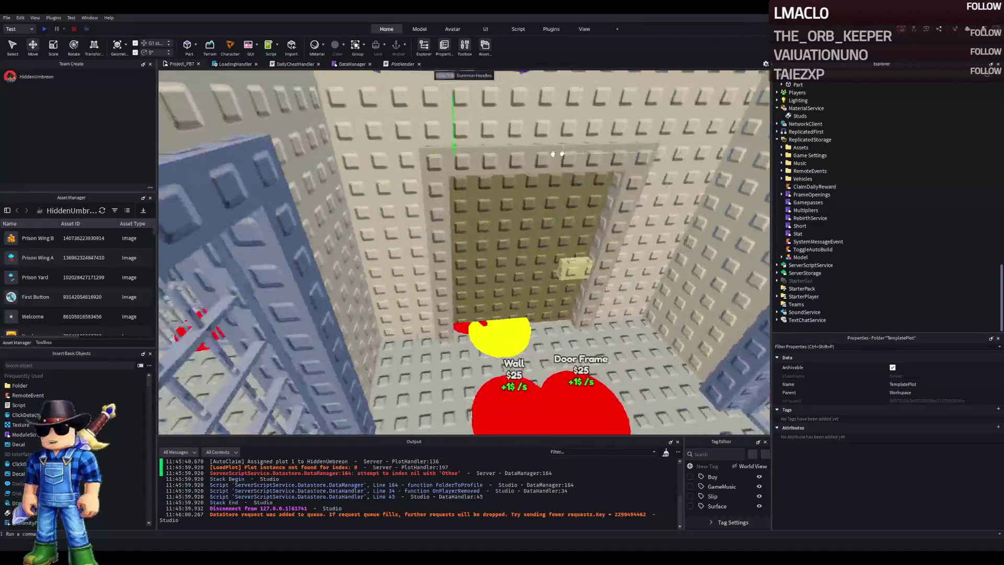
pyautogui.click(512, 199)
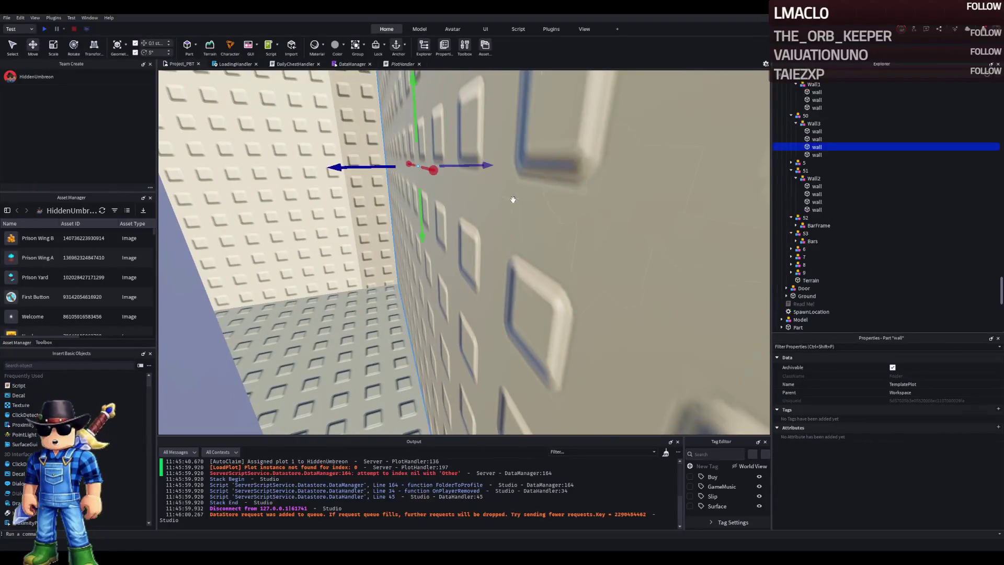
pyautogui.press('f')
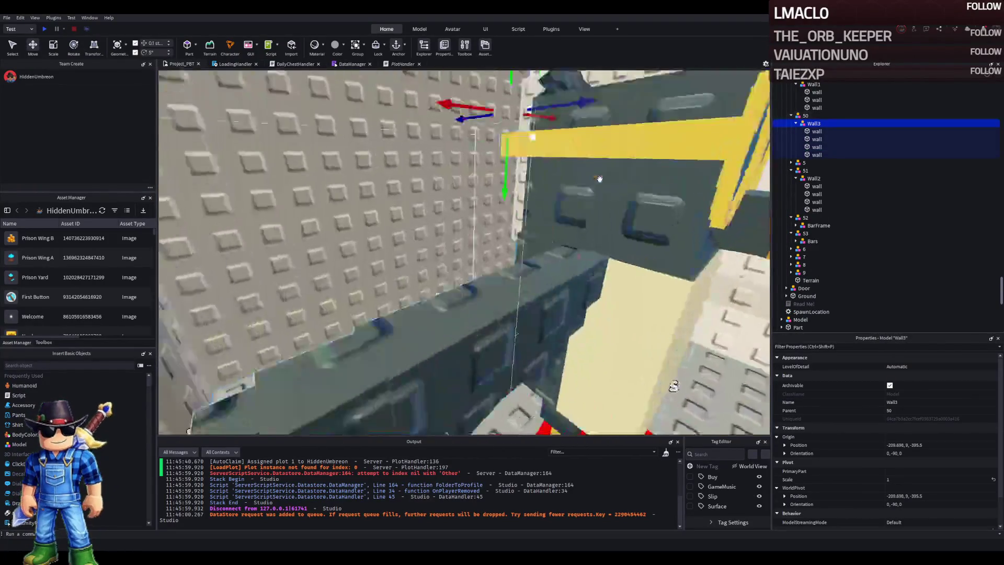
pyautogui.moveTo(476, 216)
pyautogui.mouseDown()
pyautogui.moveTo(466, 162)
pyautogui.moveTo(426, 335)
pyautogui.moveTo(426, 313)
pyautogui.moveTo(532, 197)
pyautogui.mouseUp()
pyautogui.scroll(5, 532, 197)
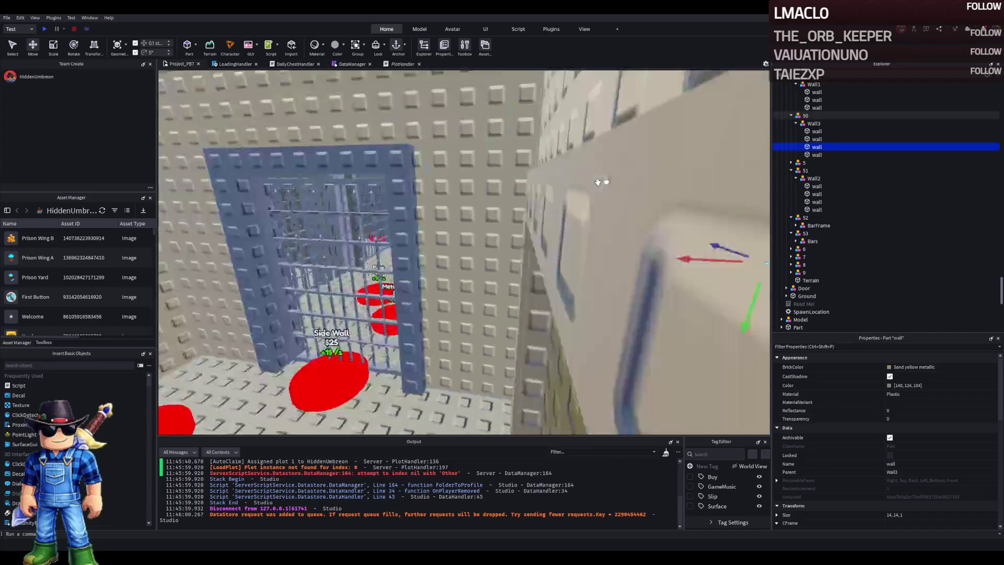
# - Select Wall1 under model 45, raise it, then lower it back to floor level
pyautogui.keyDown('ctrl'); pyautogui.click(751, 156); pyautogui.keyUp('ctrl')
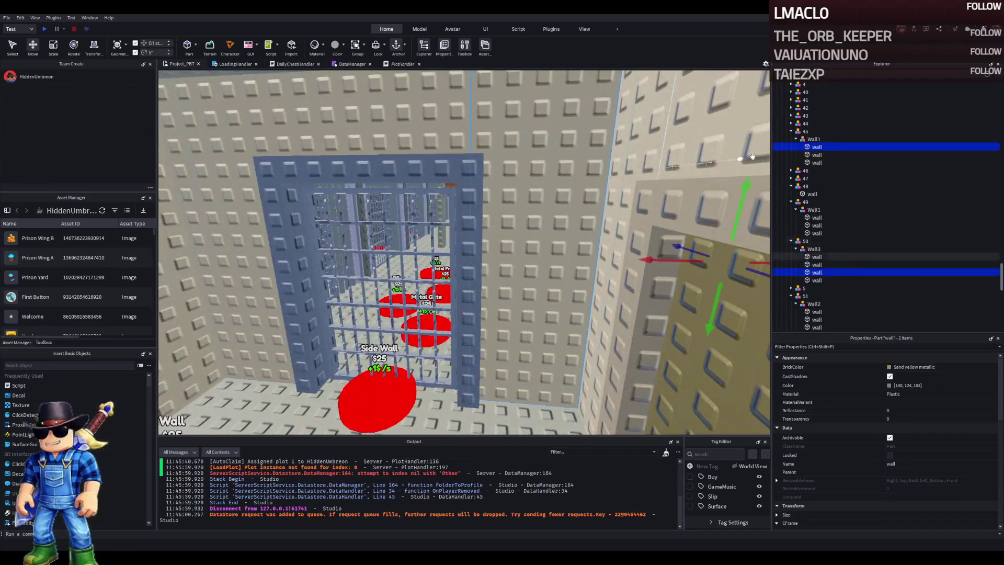
pyautogui.click(796, 139)
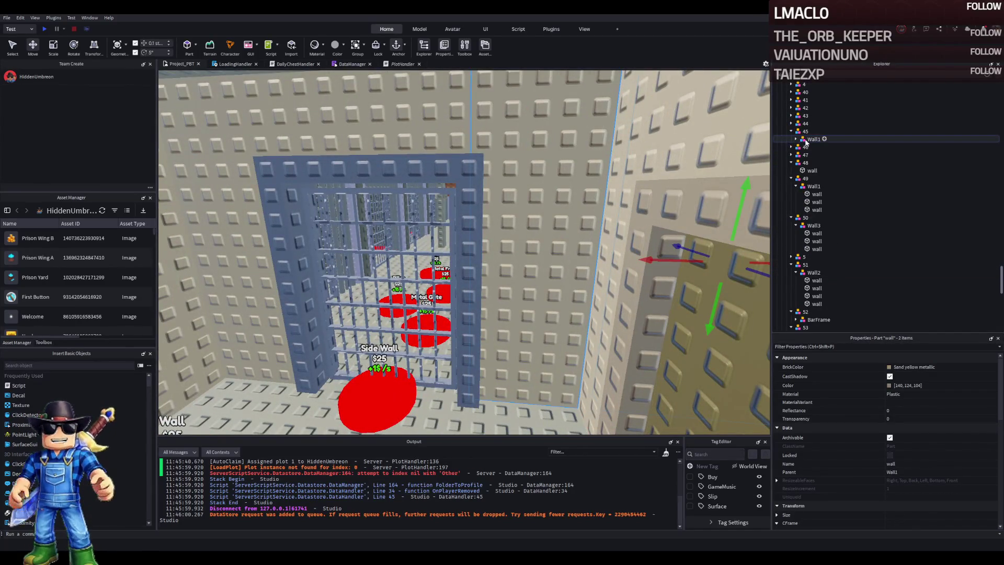
pyautogui.click(810, 140)
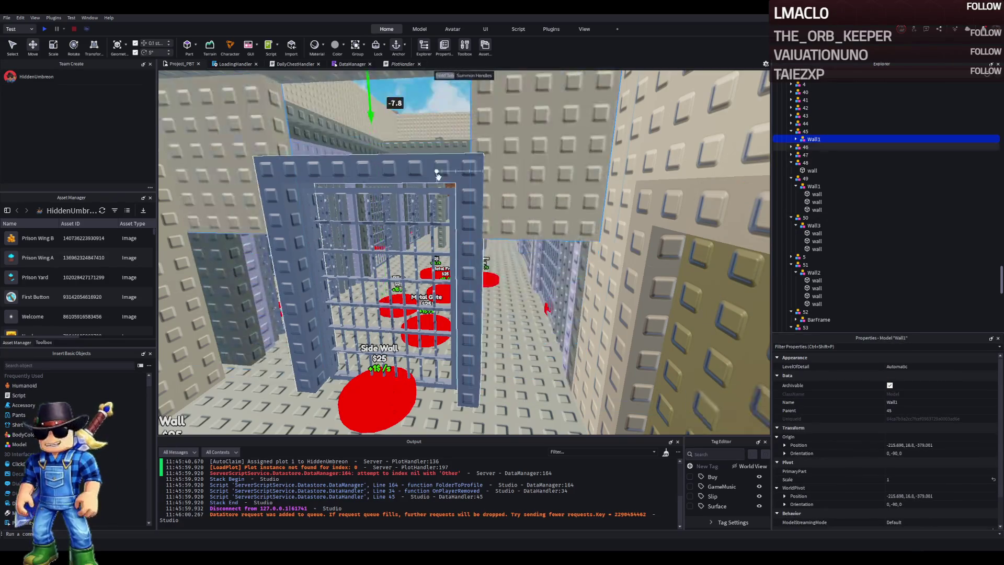
pyautogui.press('f')
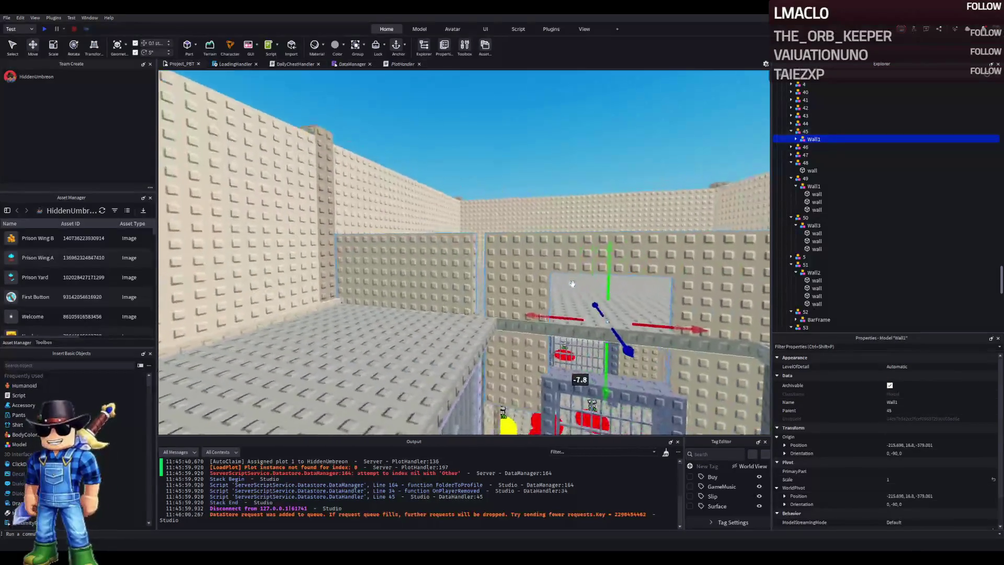
pyautogui.moveTo(477, 345); pyautogui.dragTo(491, 278)
pyautogui.press('w')
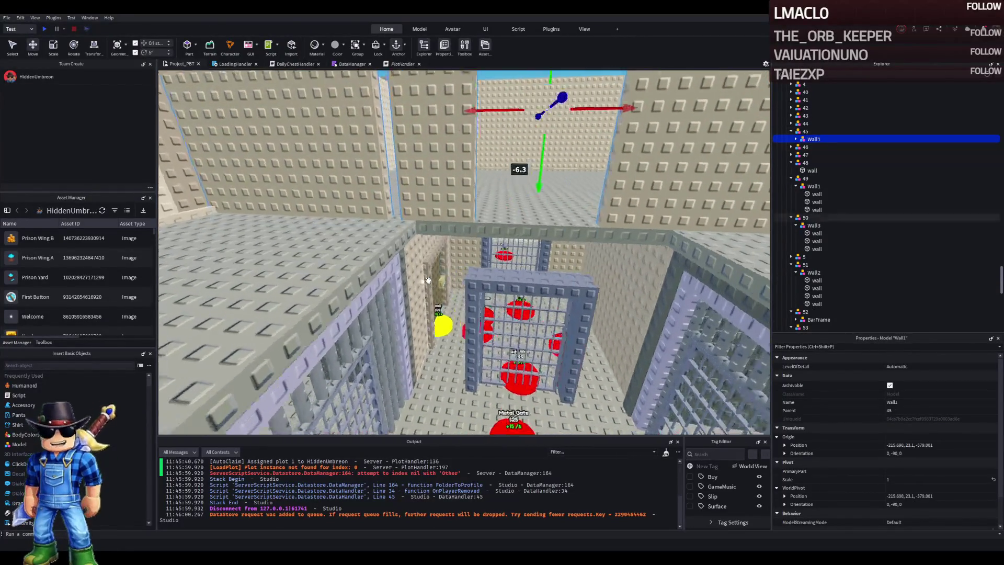
pyautogui.press('q')
pyautogui.moveTo(427, 281); pyautogui.dragTo(426, 275)
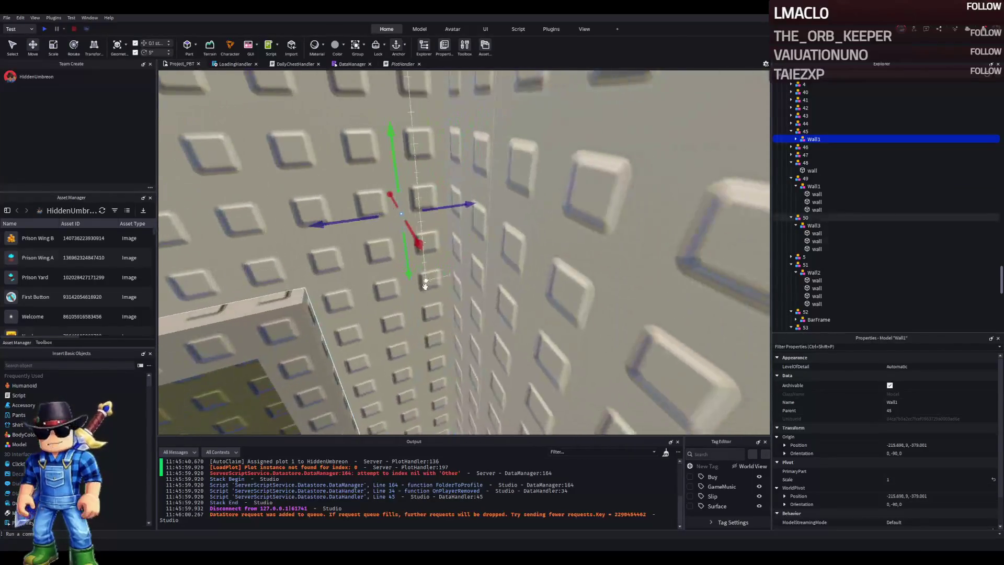
# - Narrow a Wall3 part slightly, widen a Wall1 wall to 14.9, and start a playtest
pyautogui.click(456, 281)
pyautogui.moveTo(483, 311); pyautogui.dragTo(475, 310)
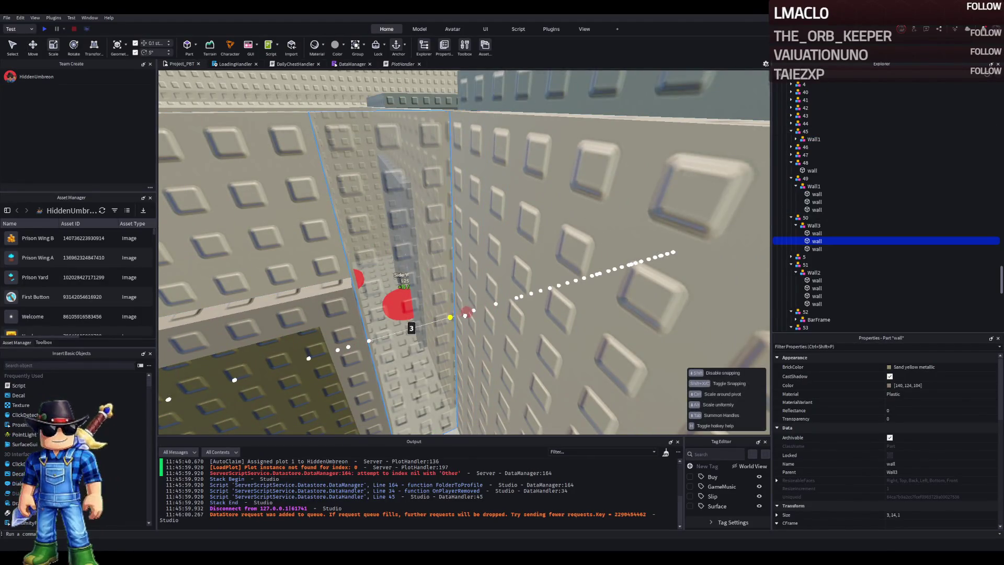
pyautogui.click(497, 223)
pyautogui.moveTo(428, 299); pyautogui.dragTo(393, 303)
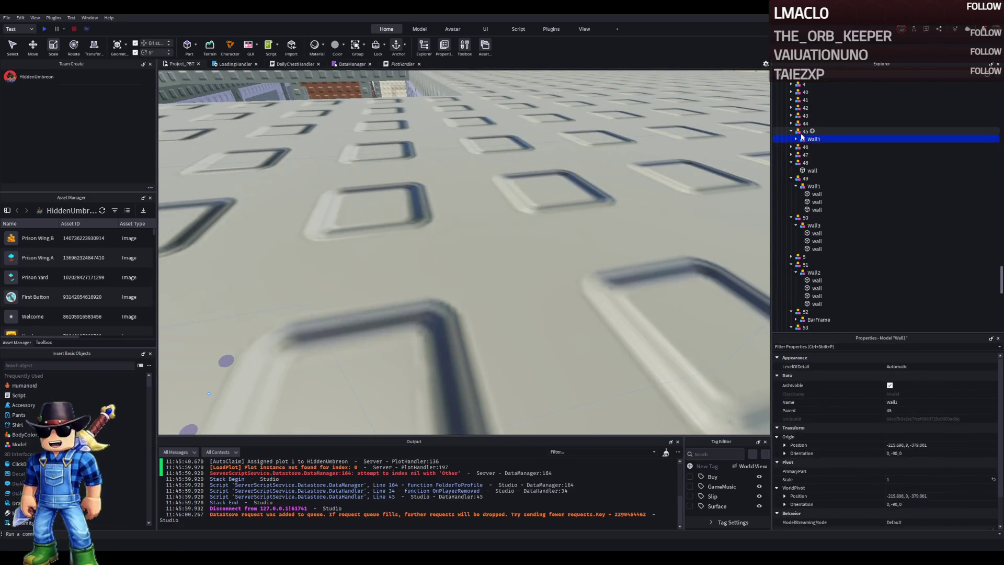
pyautogui.hotkey('ctrl', 'z')
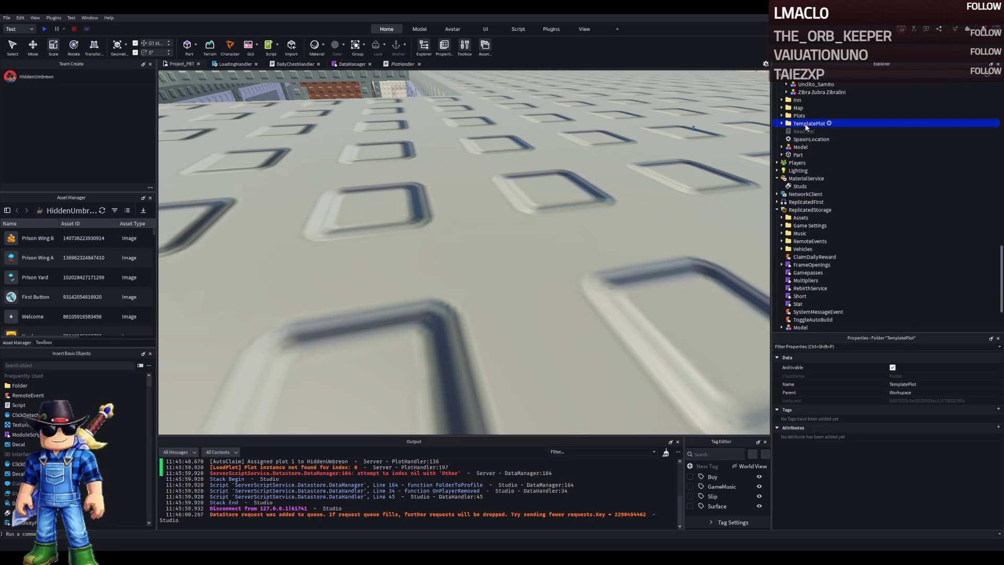
pyautogui.press('F5')
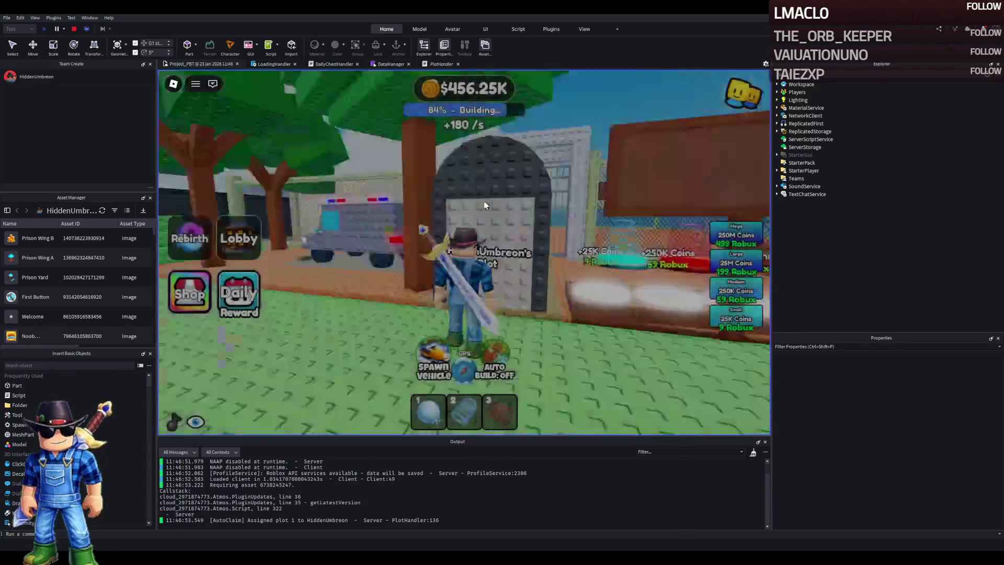
# - Walk out of the cell and onto the Metal Frame, barred door and Wall build pads
pyautogui.press('w')
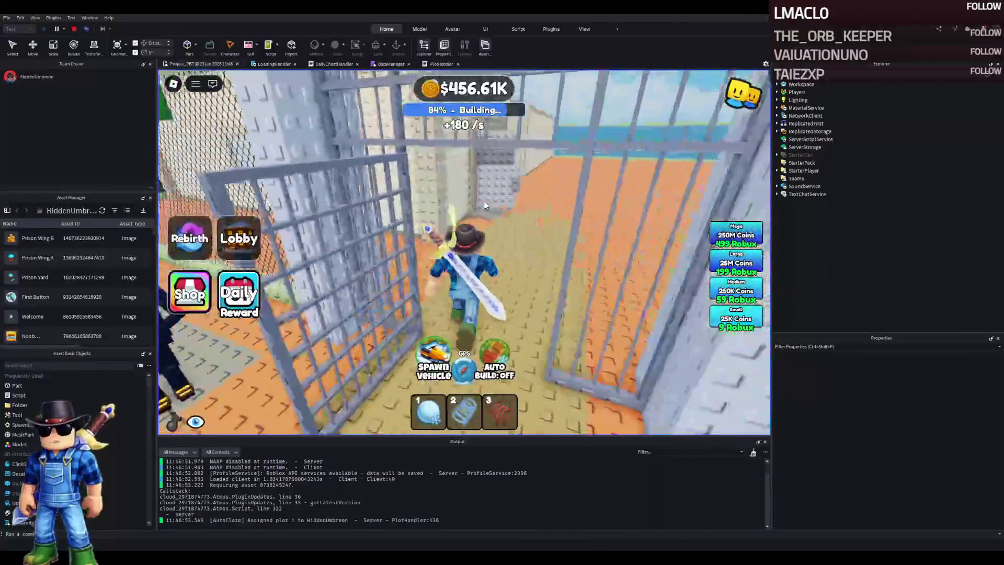
pyautogui.press('w')
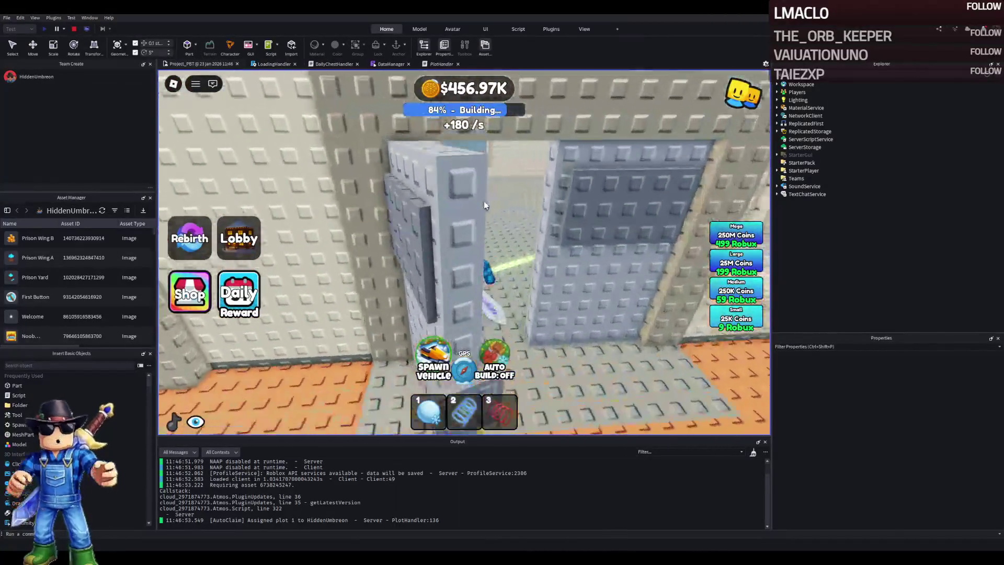
pyautogui.press('w')
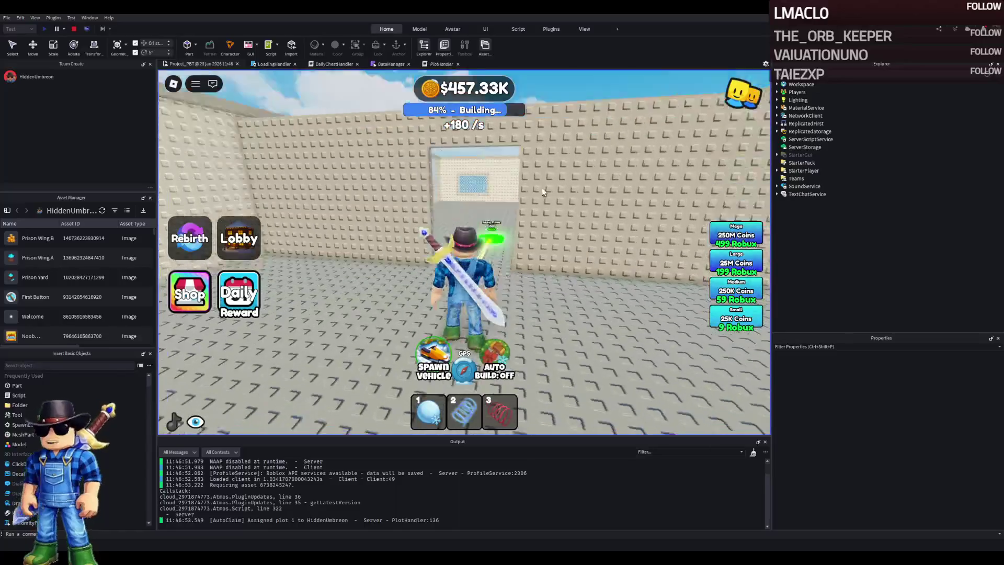
pyautogui.press('w')
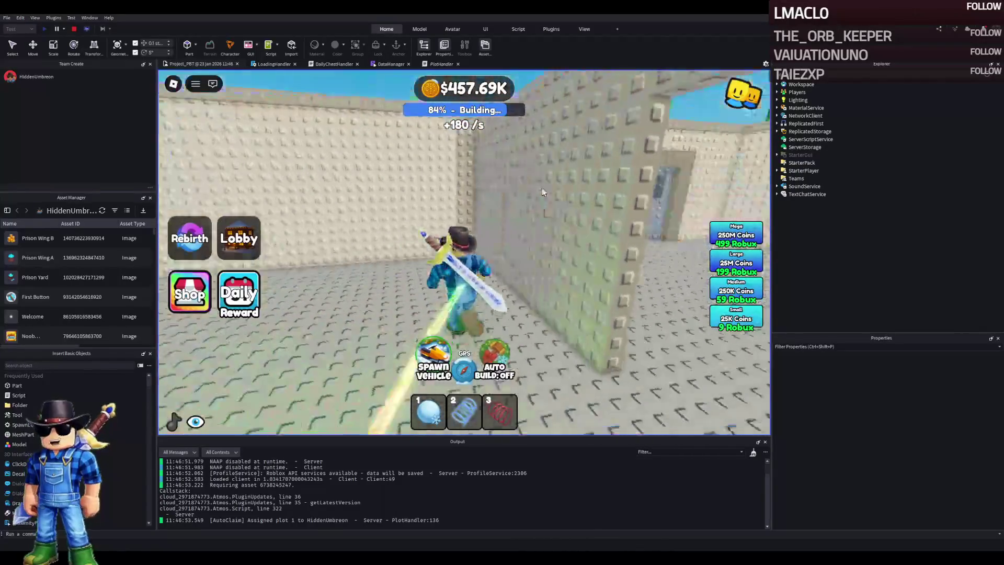
pyautogui.press('w')
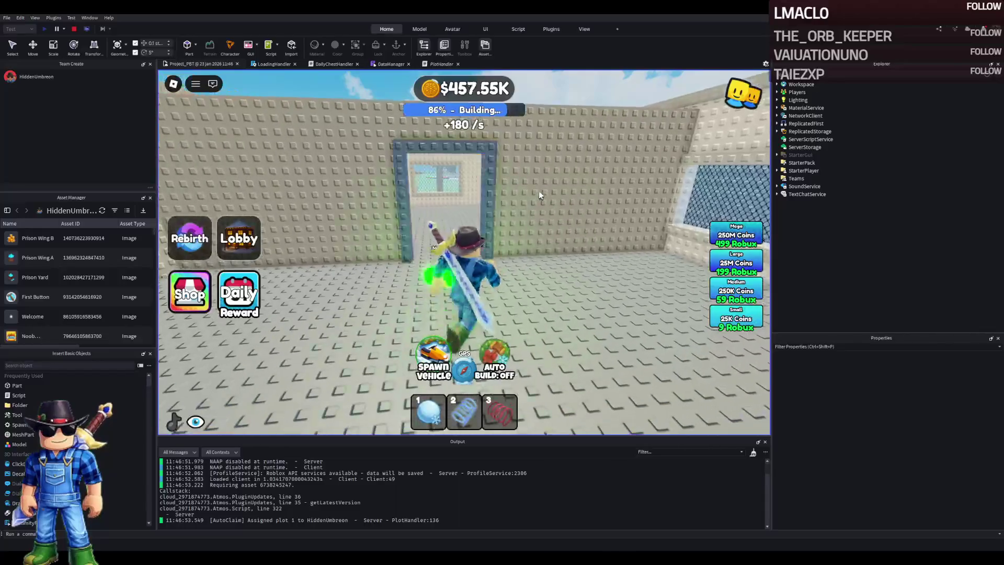
pyautogui.press('w')
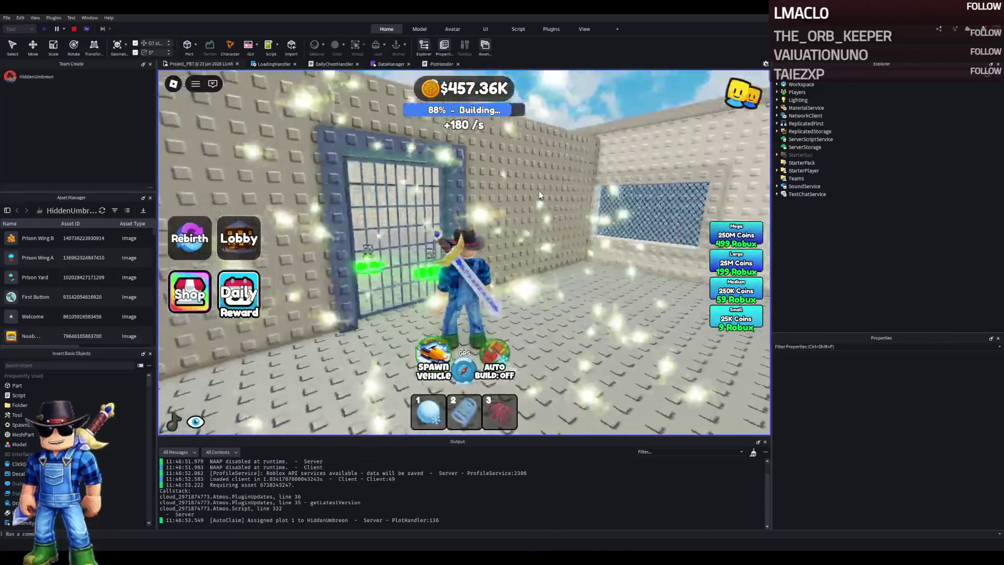
pyautogui.press('w')
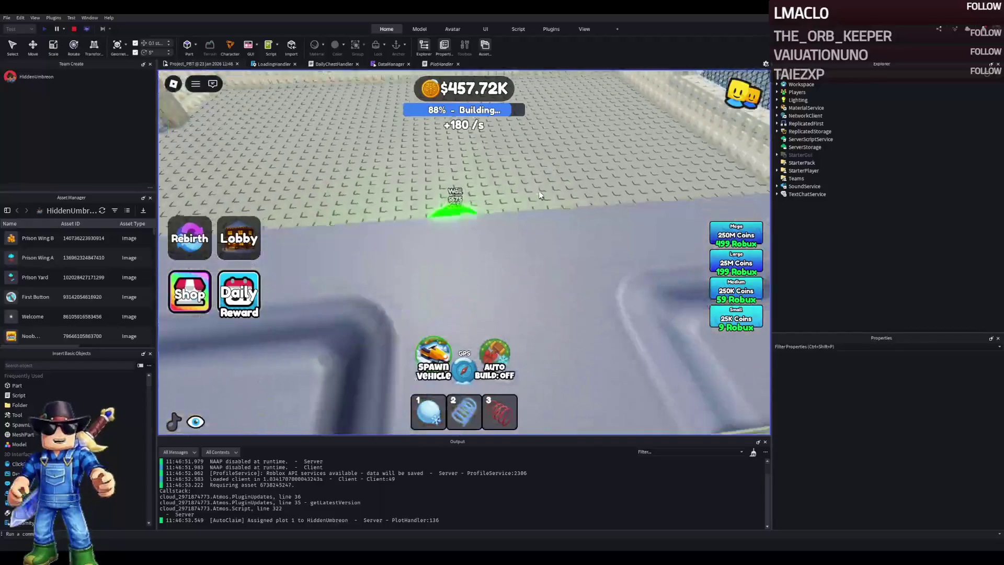
pyautogui.press('w')
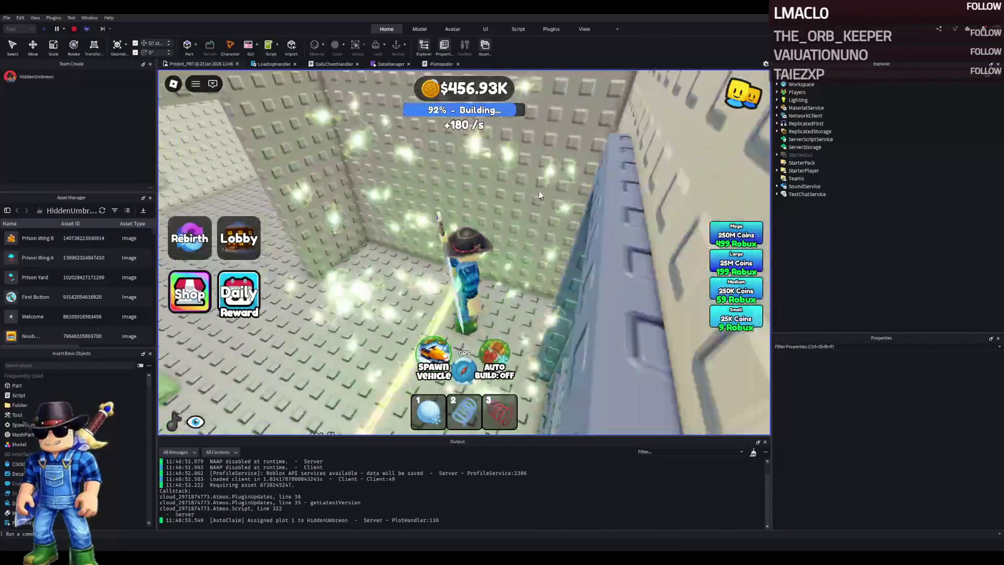
pyautogui.press('w')
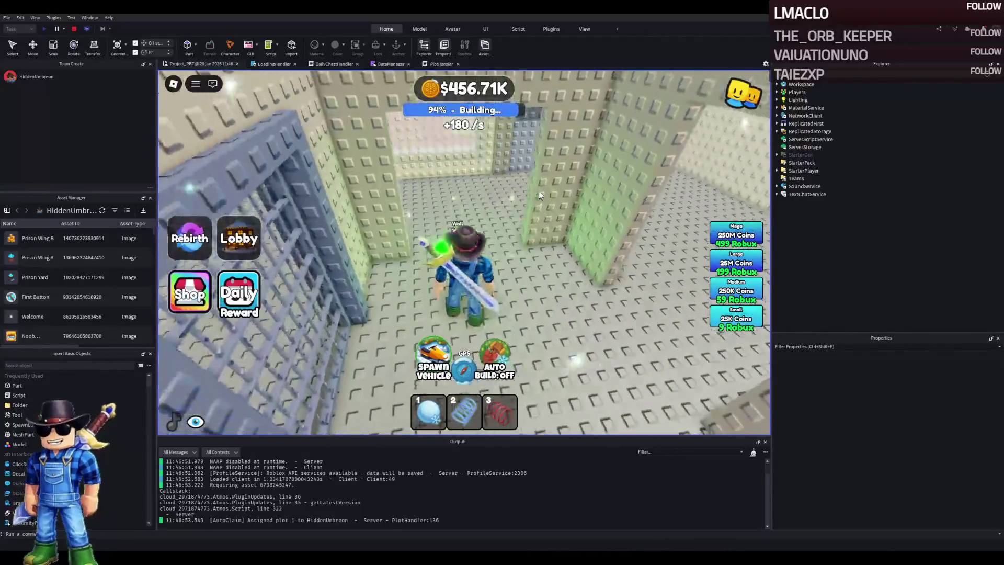
# - Step on the remaining Wall and Metal Frame pads, then walk up to the barred cage window
pyautogui.press('d')
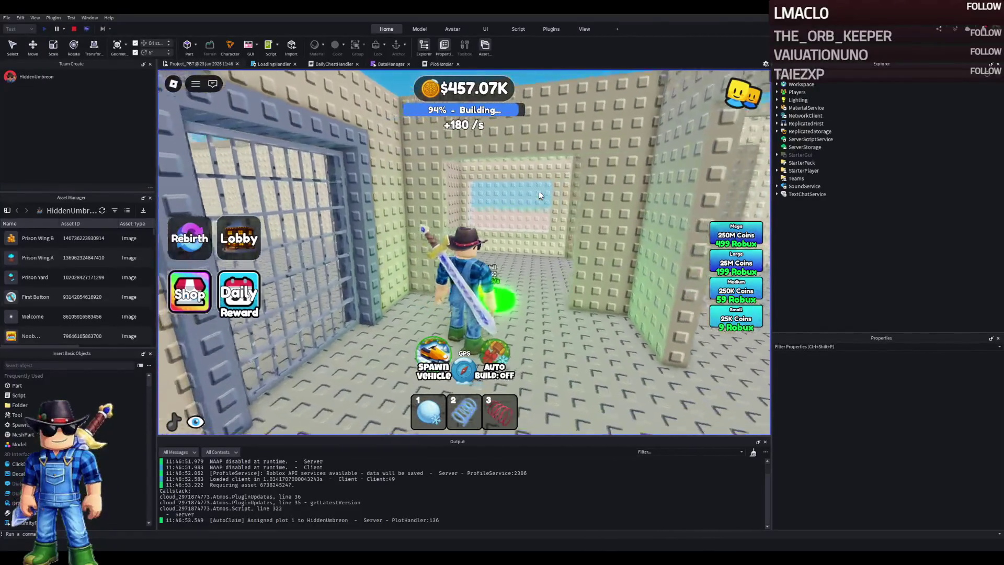
pyautogui.press('a')
pyautogui.press('d')
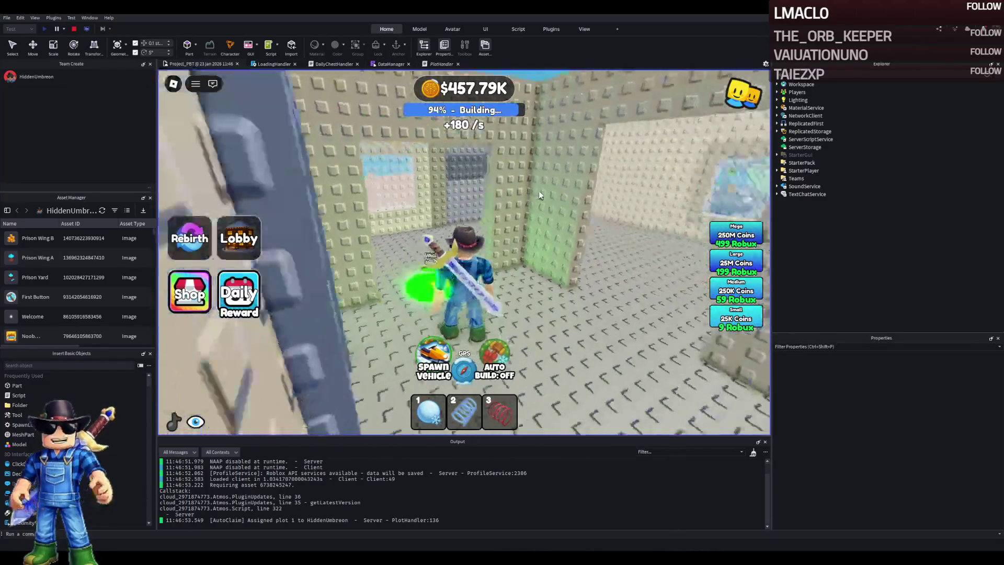
pyautogui.press('w')
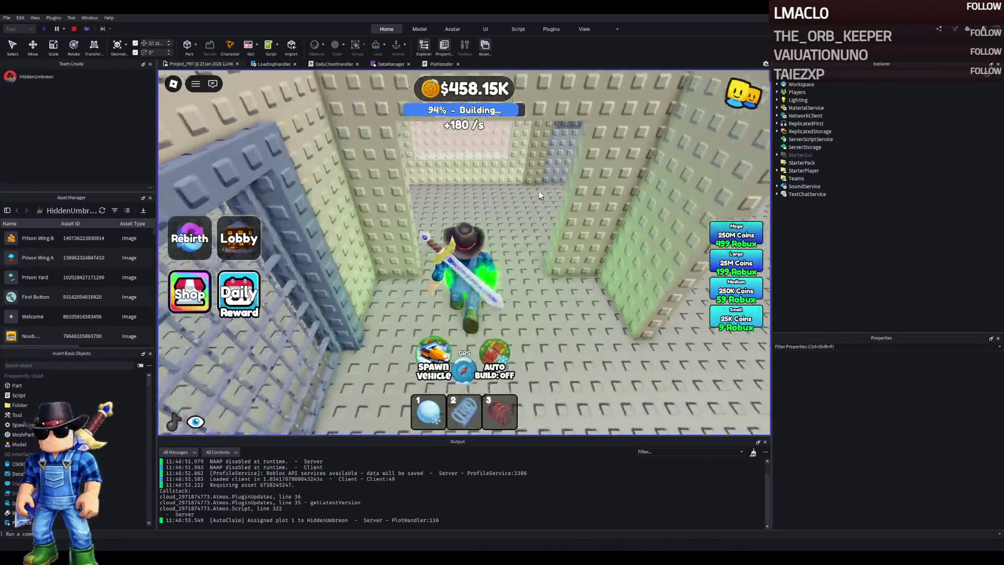
pyautogui.press('w')
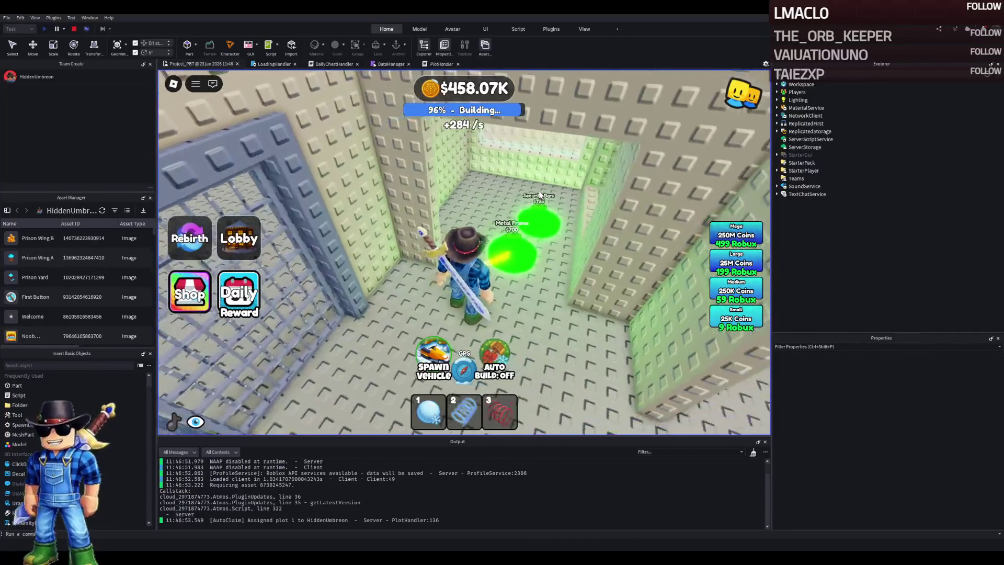
pyautogui.press('s')
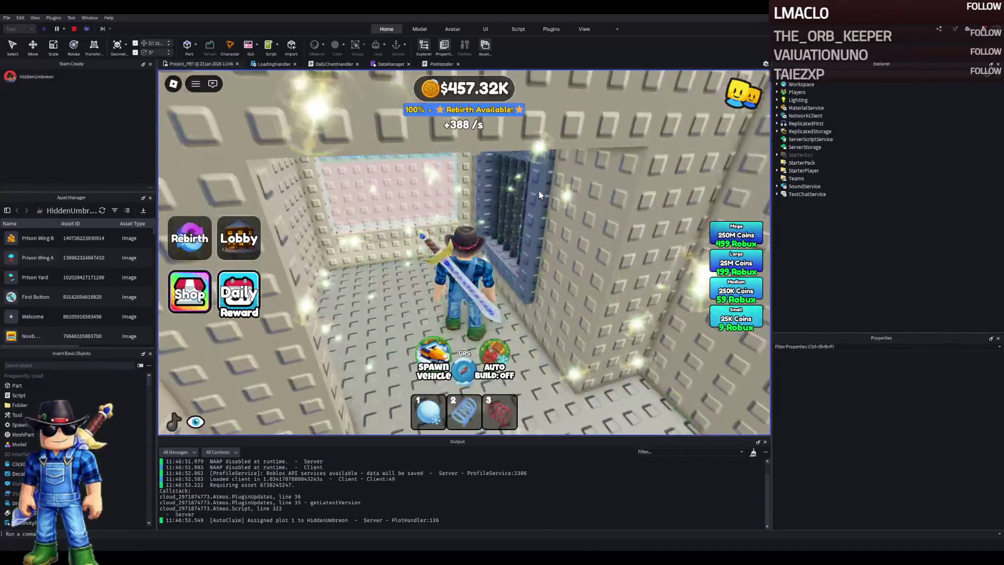
pyautogui.press('w')
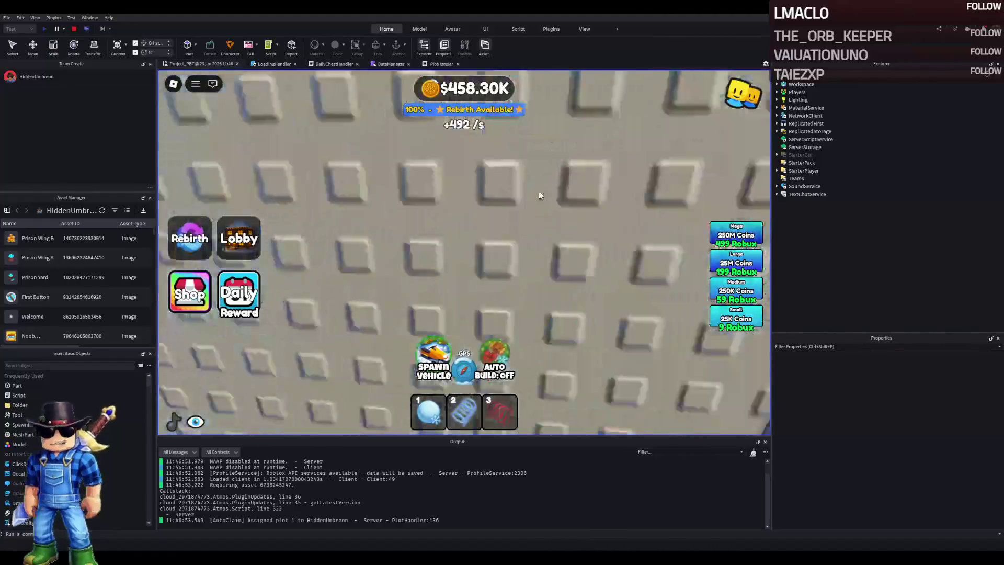
pyautogui.press('w')
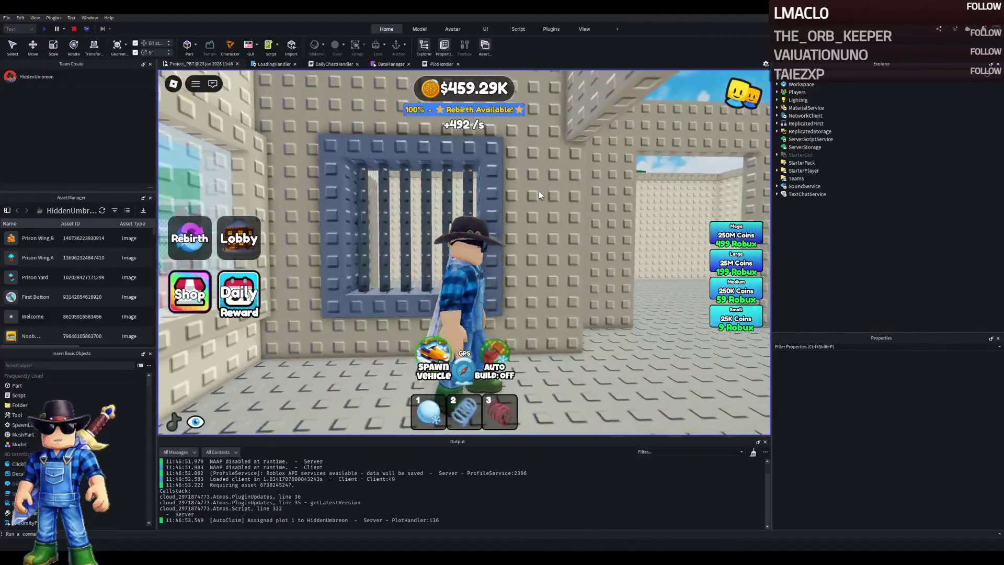
pyautogui.press('d')
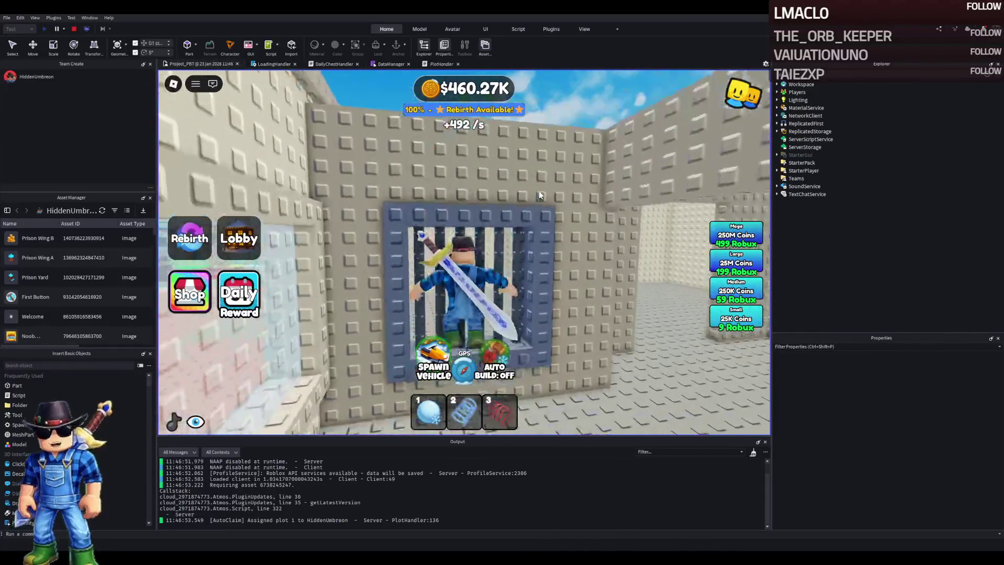